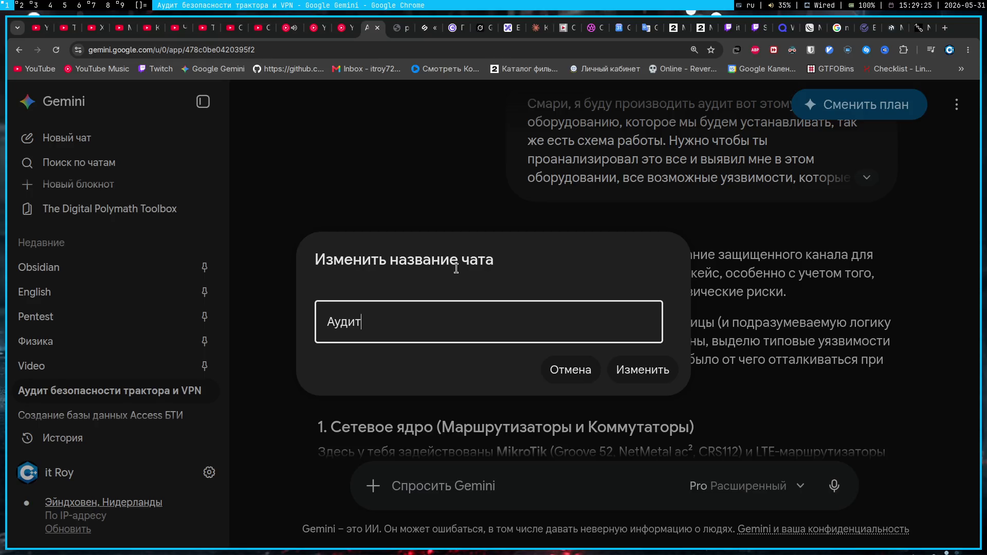
- Confirm the chat name Аудит and pin the chat from its options menu
click(643, 370)
mouse_move(108, 391)
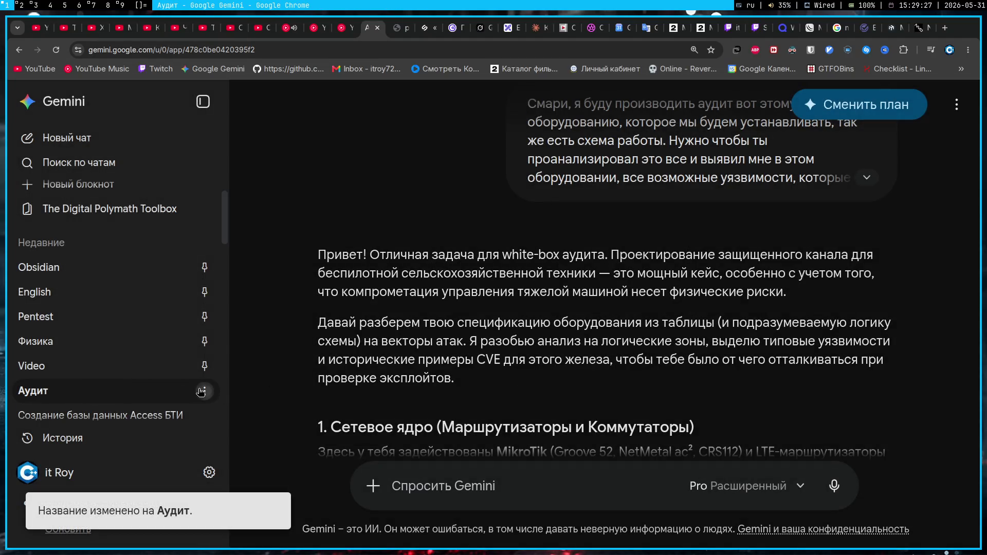
click(204, 391)
click(245, 278)
click(640, 369)
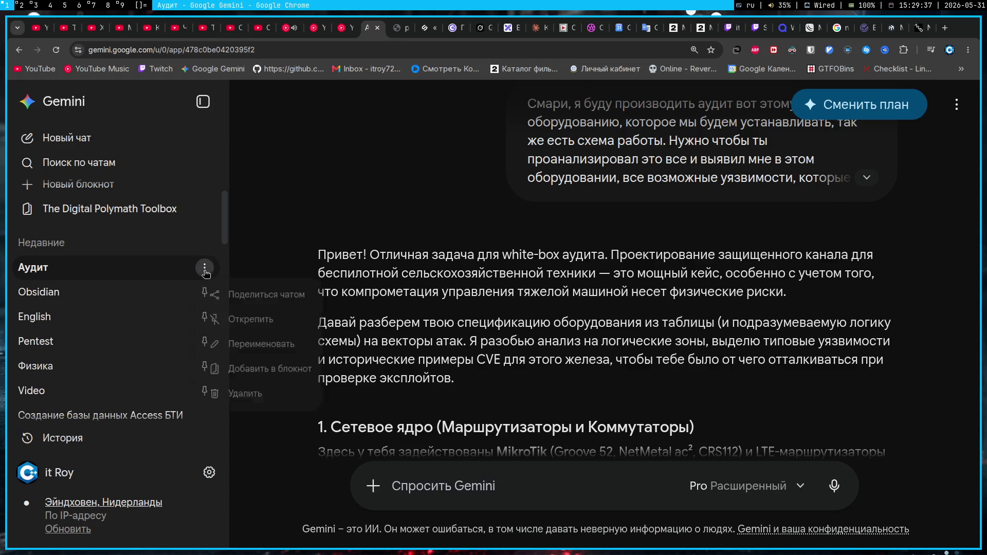
- Rename the pinned chat from Аудит to Audit
click(205, 274)
click(262, 353)
key(ctrl+a)
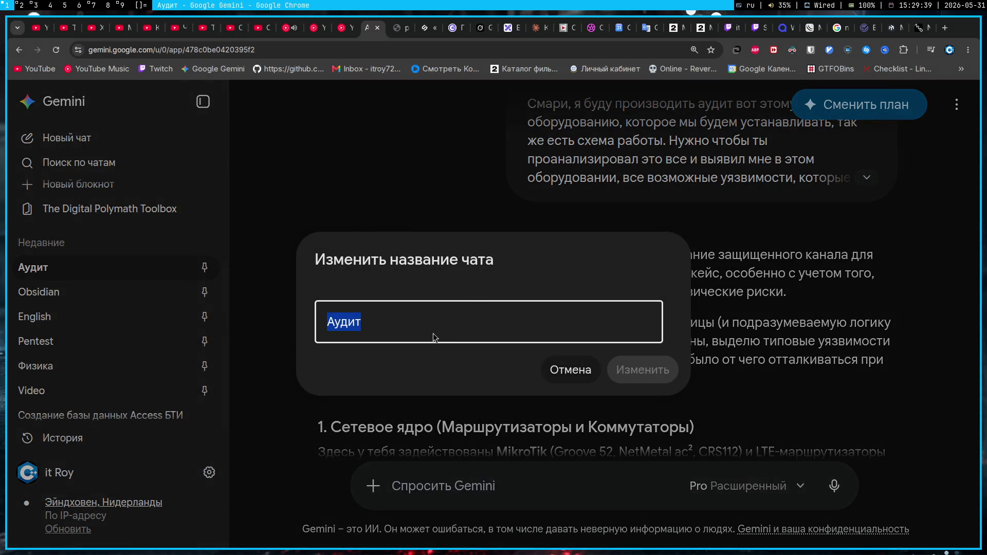
text(Audit)
key(Return)
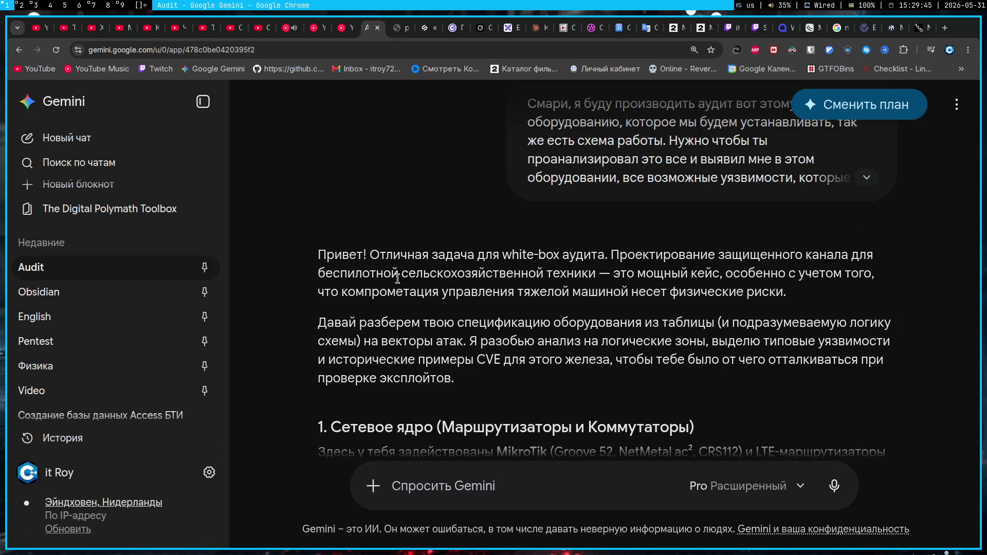
scroll(398, 279, down, 1)
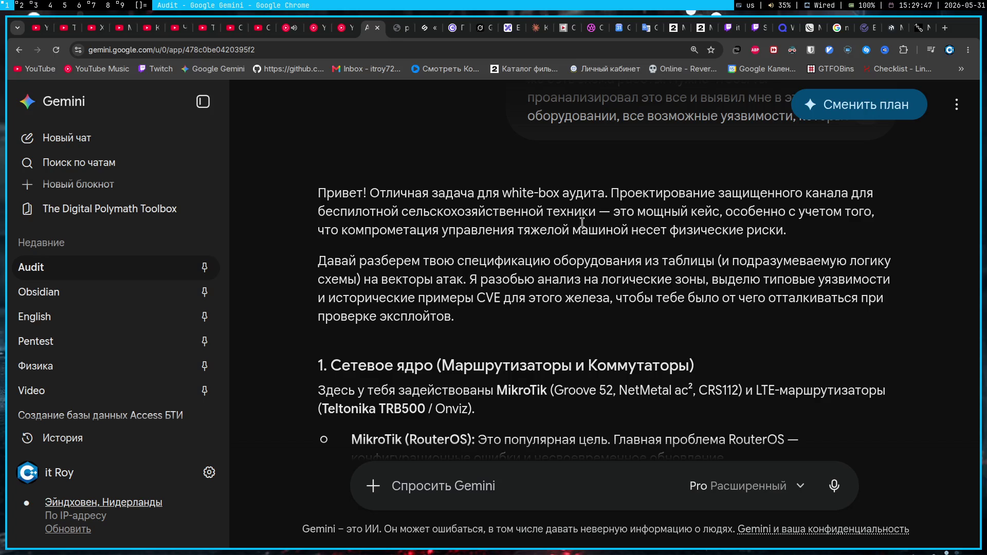
scroll(623, 258, down, 1)
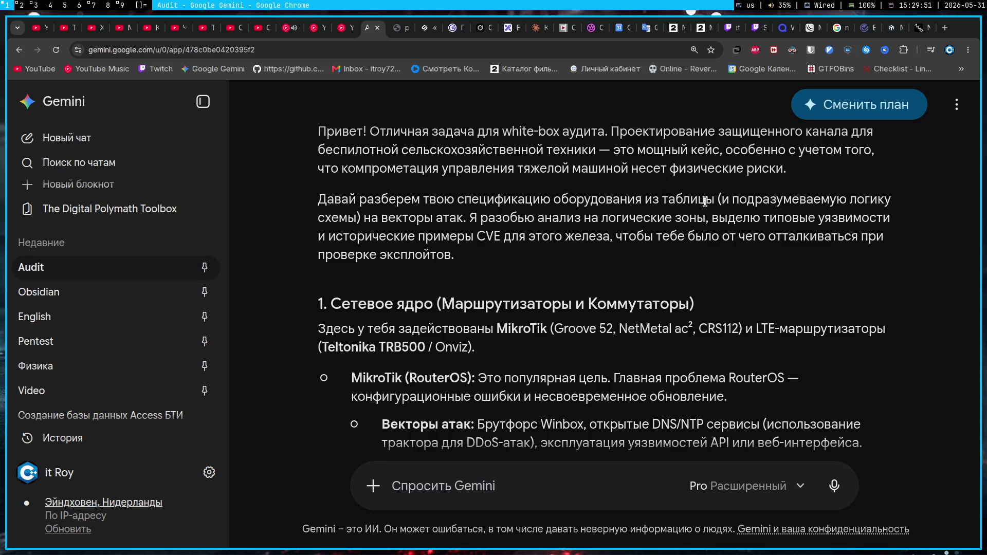
scroll(499, 217, down, 1)
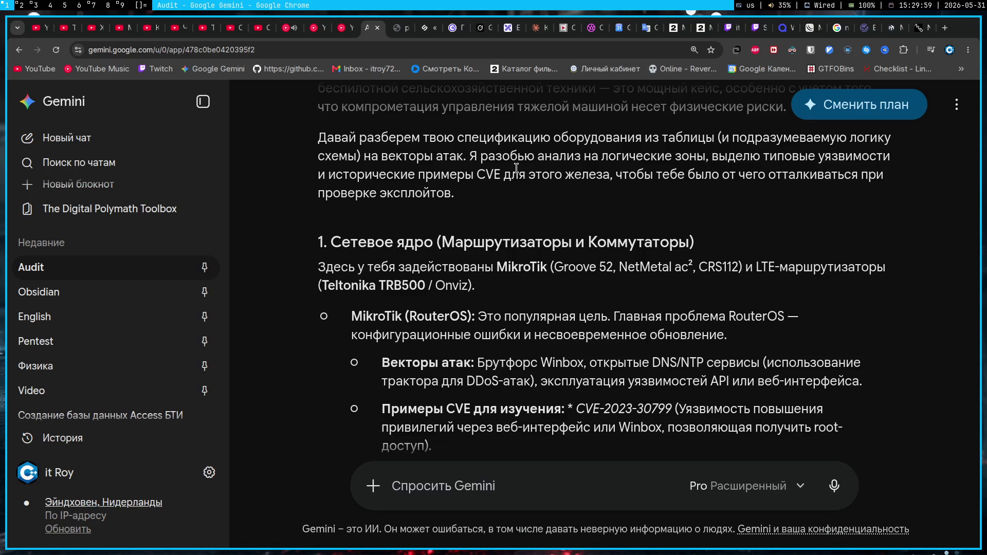
scroll(501, 173, down, 1)
scroll(487, 182, down, 1)
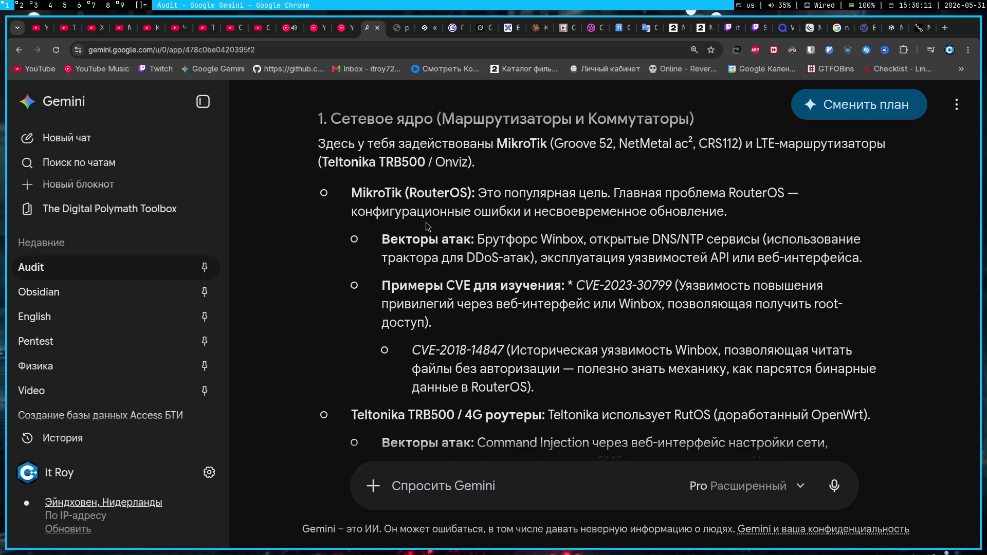
scroll(451, 235, down, 1)
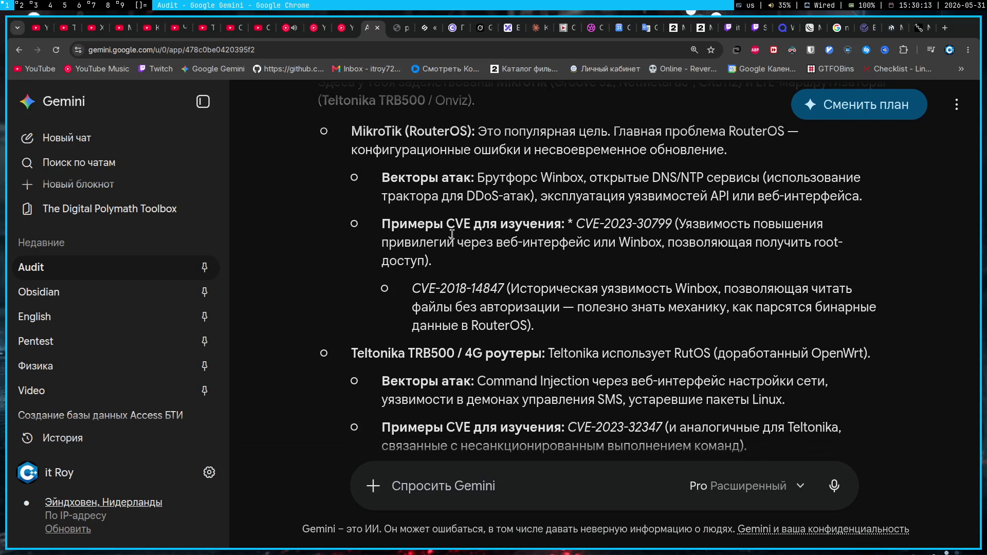
scroll(450, 236, up, 3)
mouse_move(318, 245)
mouse_down()
mouse_move(387, 288)
mouse_move(476, 299)
mouse_up()
key(ctrl+c)
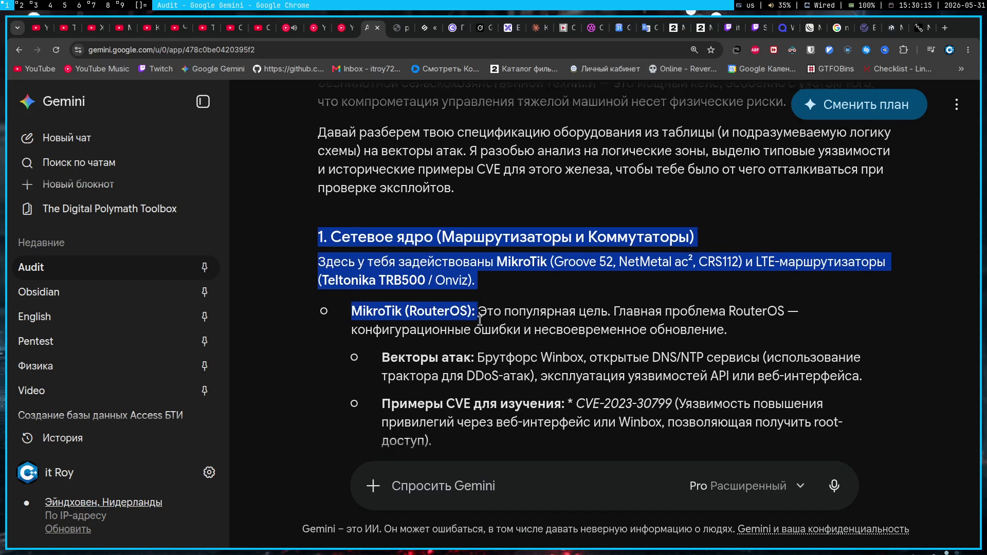
scroll(476, 300, down, 10)
scroll(476, 299, down, 8)
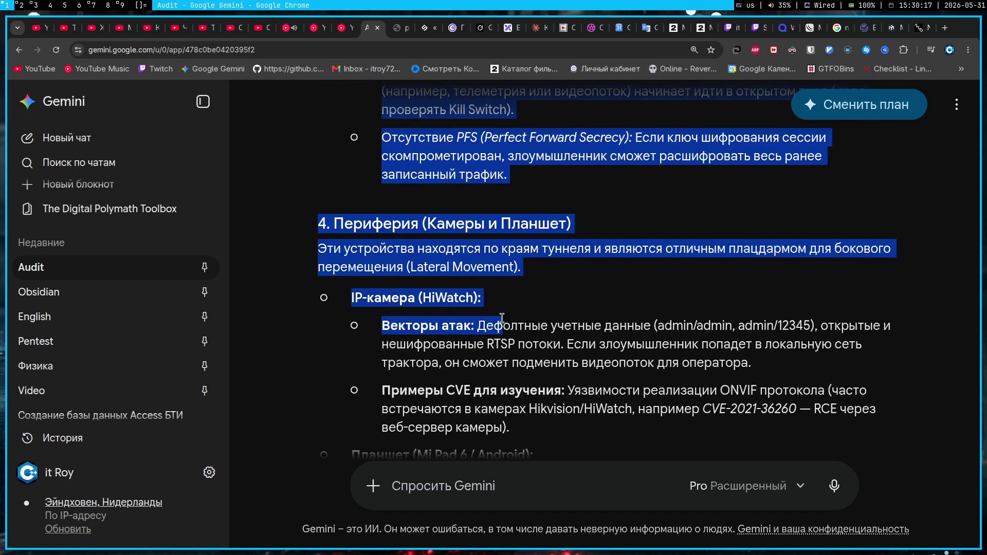
drag(475, 299, 677, 348)
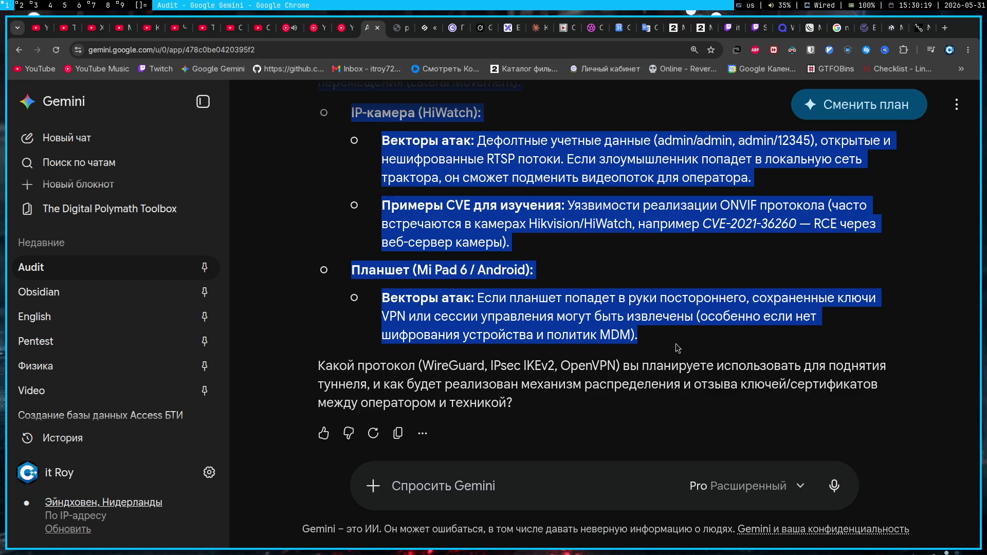
click(588, 254)
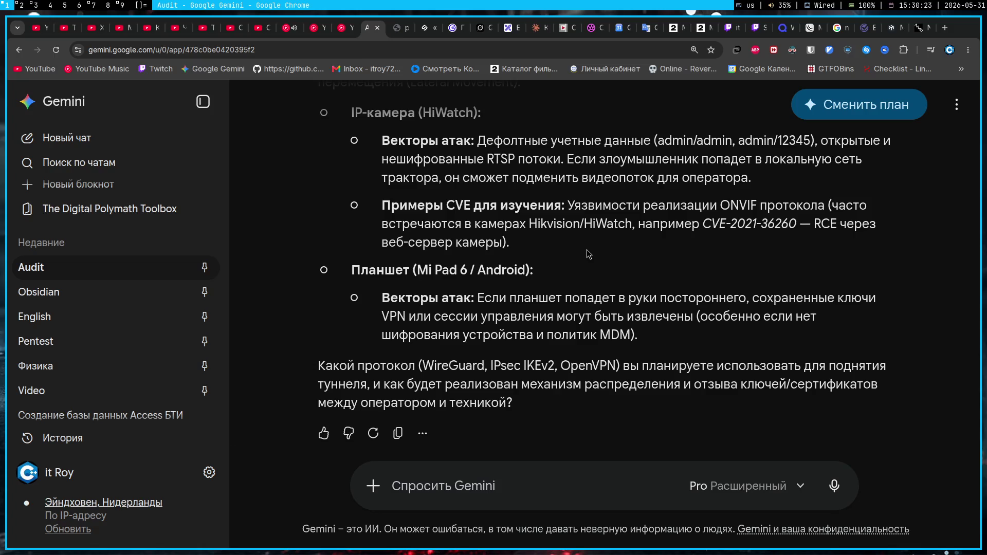
- Return to the Obsidian daily note and start a new line after the last bullet
key(super+3)
key(super+2)
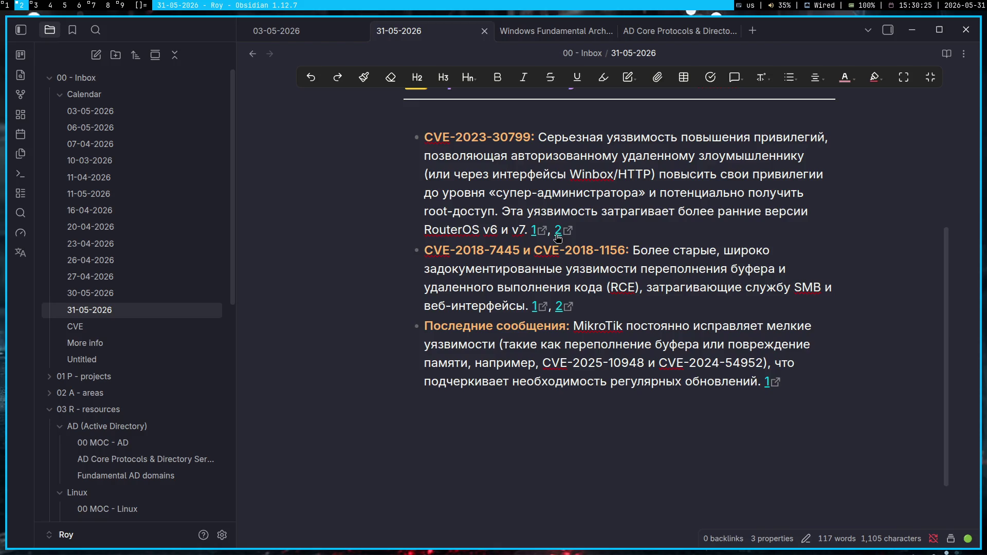
click(554, 418)
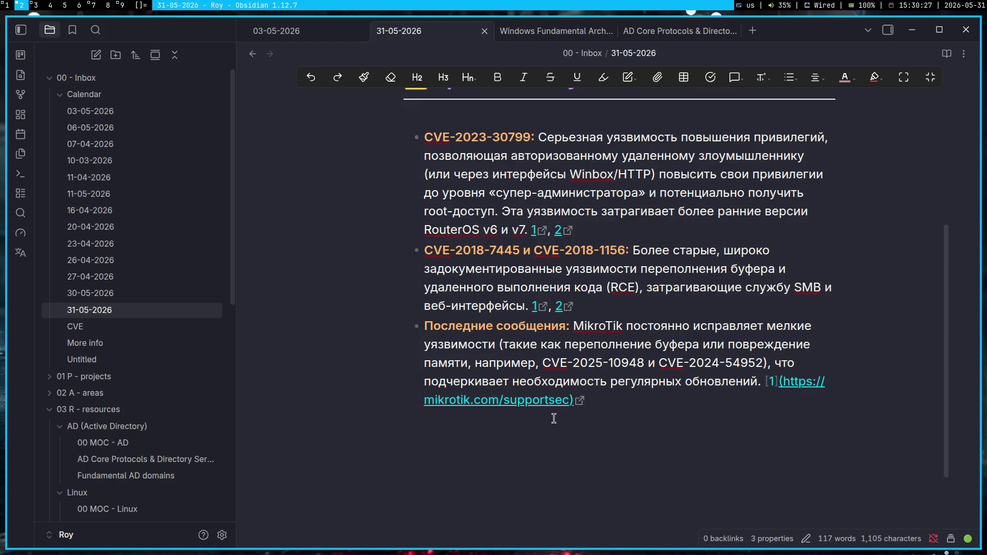
key(Return)
key(BackSpace)
scroll(554, 418, up, 3)
scroll(555, 418, down, 5)
scroll(553, 418, down, 2)
- Add a '# Gemini' heading followed by a '---' horizontal rule
key(alt+shift)
text(№)
key(BackSpace)
key(alt+shift)
text(# Gemini)
key(Return)
text(---)
key(Return)
- Paste Gemini's audit answer under the rule and enlarge the interface
key(ctrl+v)
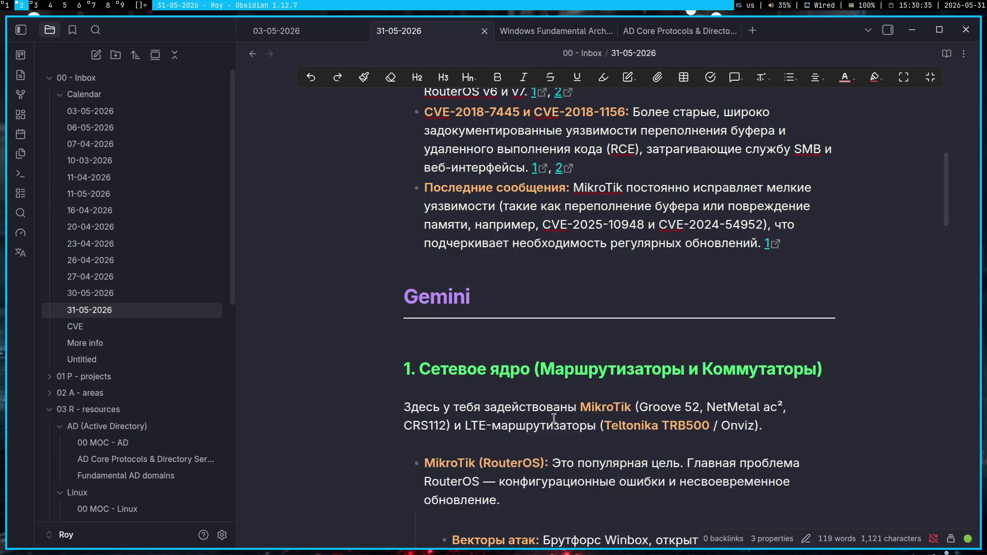
scroll(554, 419, down, 5)
scroll(554, 418, down, 5)
scroll(554, 419, down, 5)
scroll(554, 418, down, 5)
scroll(555, 419, down, 5)
scroll(554, 419, up, 3)
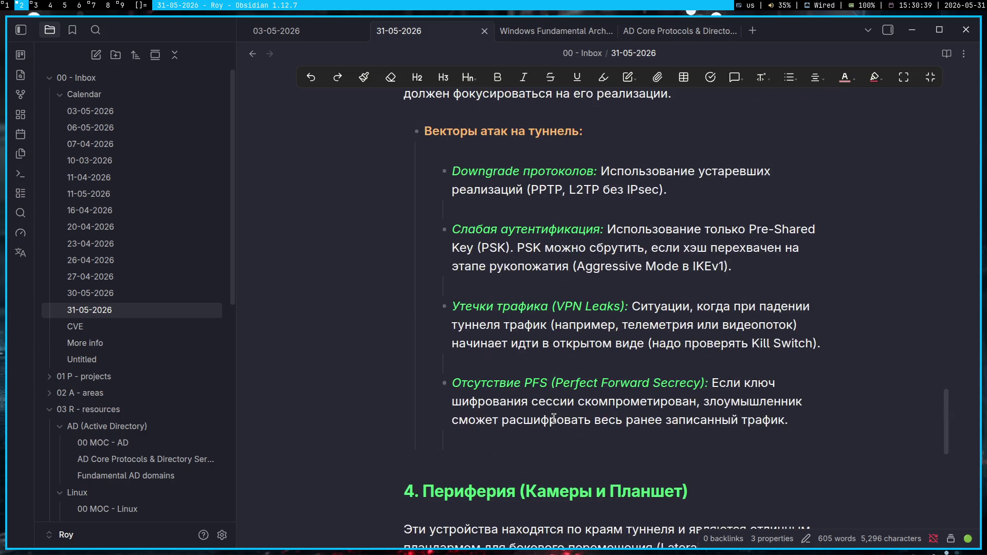
scroll(554, 419, up, 5)
scroll(554, 418, up, 5)
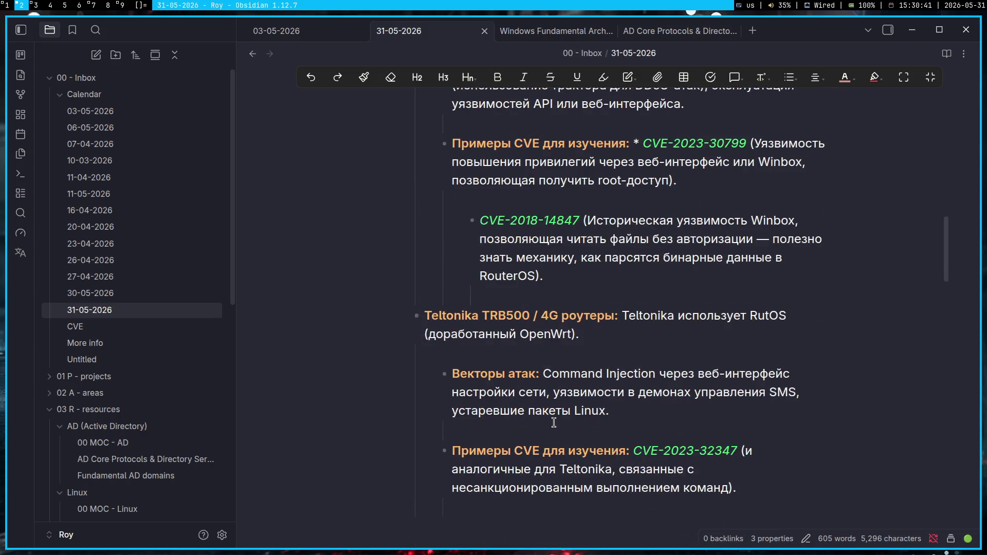
scroll(554, 423, up, 5)
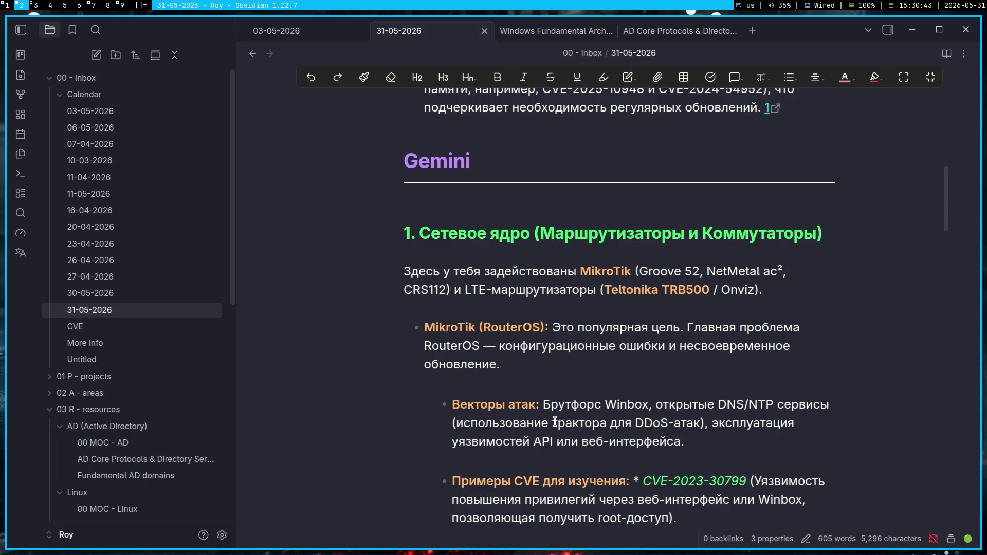
key(ctrl+equal)
scroll(623, 271, down, 1)
drag(258, 349, 246, 349)
scroll(642, 356, down, 3)
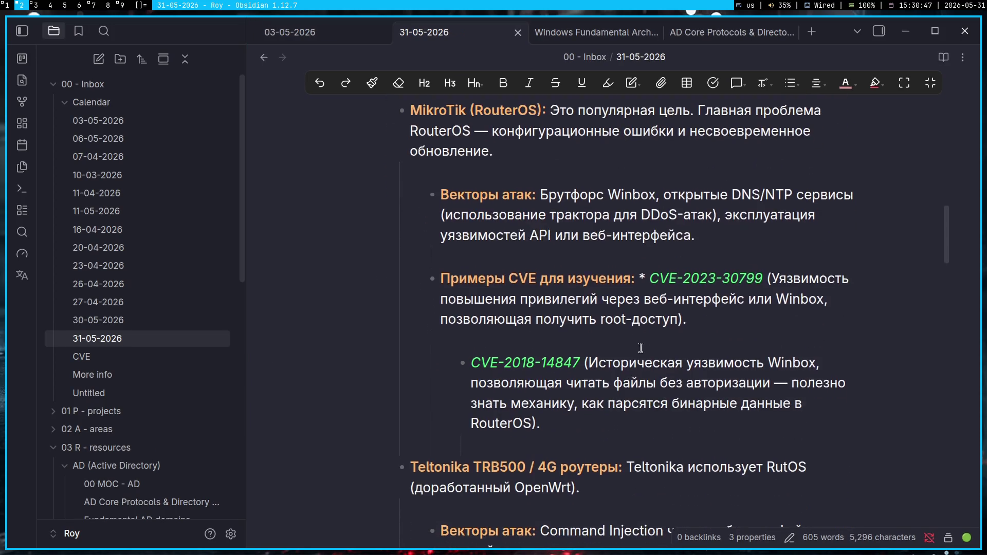
scroll(671, 261, up, 1)
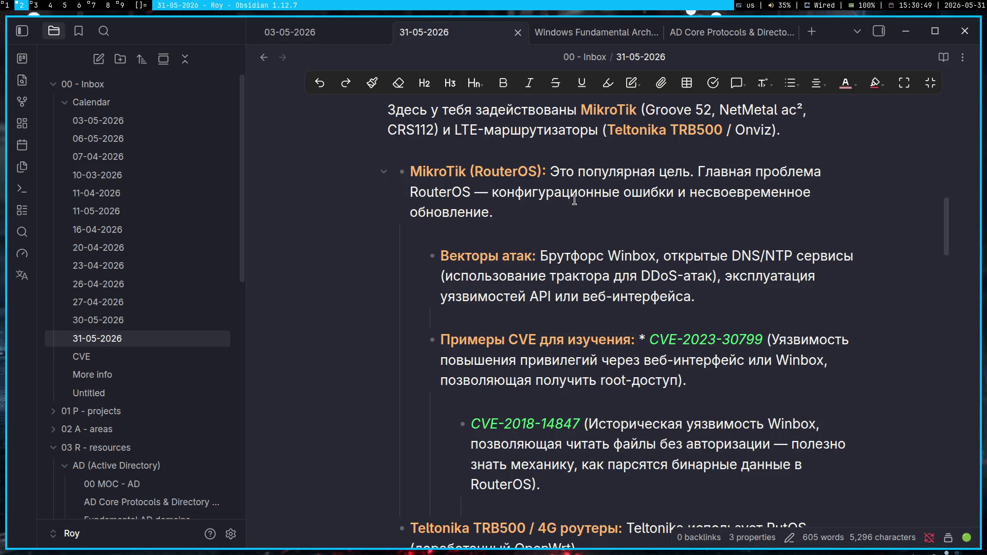
scroll(548, 225, up, 1)
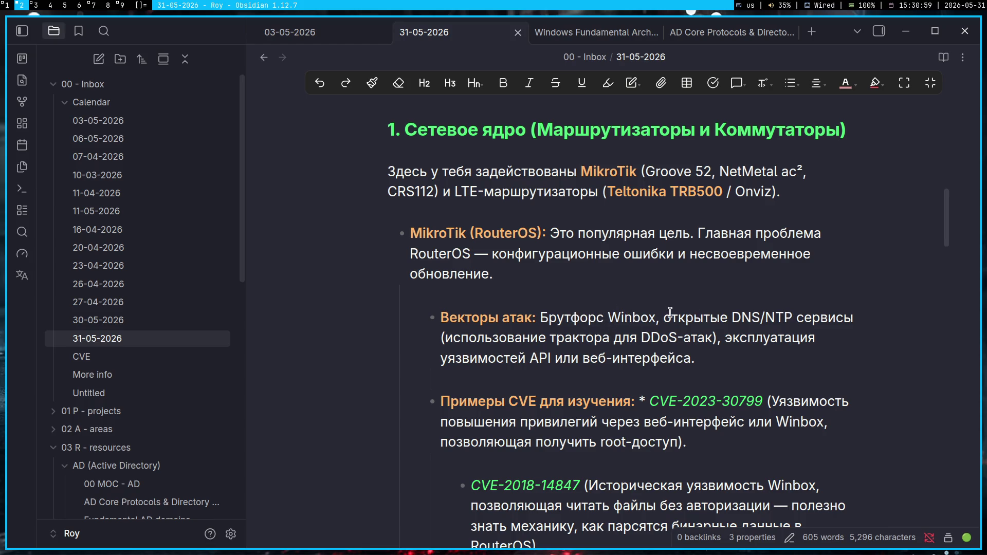
- Copy 'Winbox' from the note and Google 'Winbox это' in a new tab, then return to Obsidian
double_click(634, 317)
key(Up)
key(super+1)
key(ctrl+t)
text(Winbox)
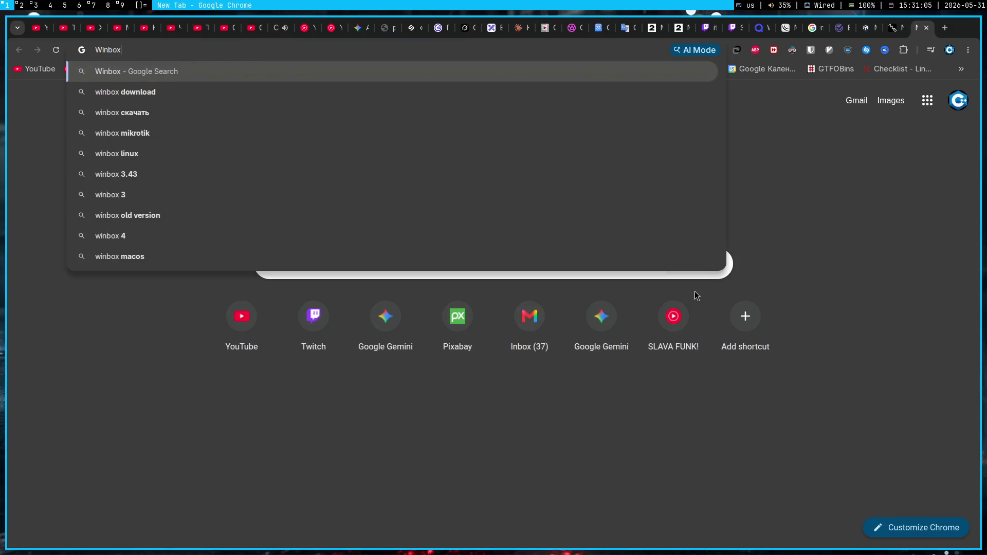
text( это)
key(Return)
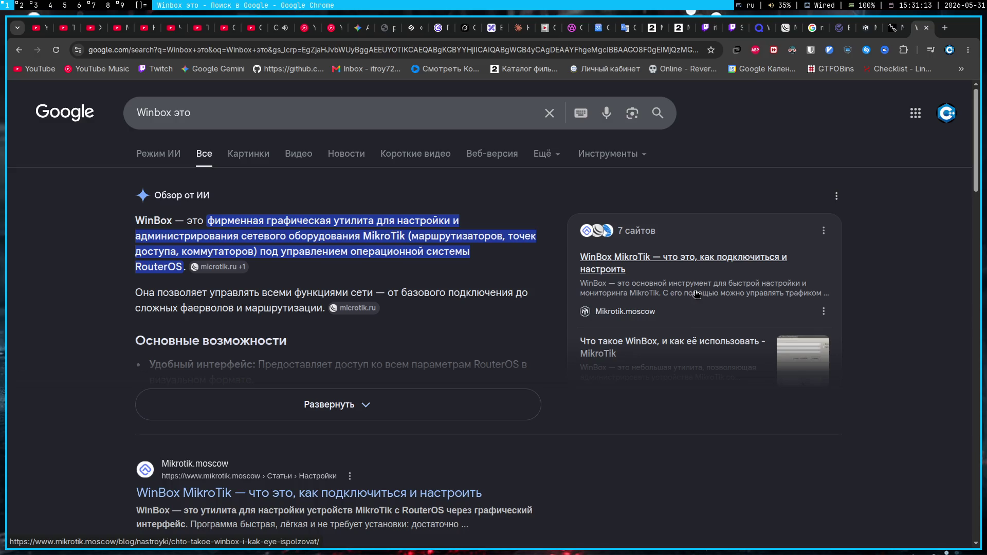
key(super+2)
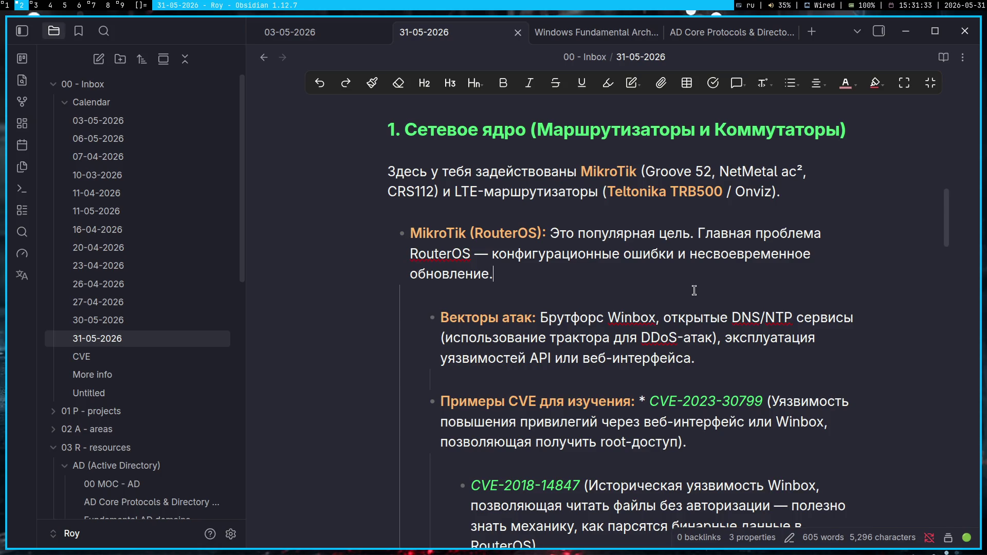
- Google 'install winbox arch' in a new tab and expand the AI overview instructions
key(super+1)
key(ctrl+t)
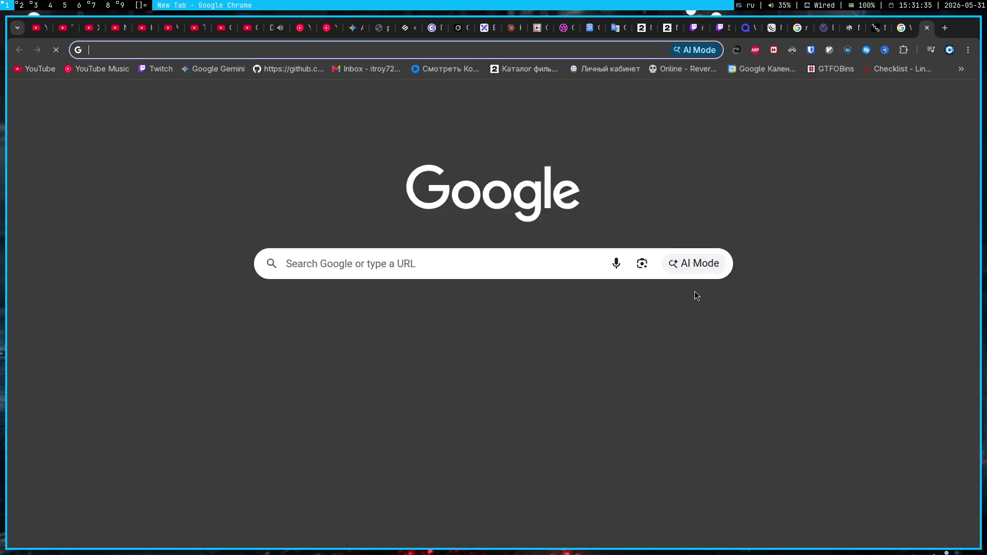
text(вщ)
key(BackSpace)
key(BackSpace)
key(alt+shift)
text(deepseek.com)
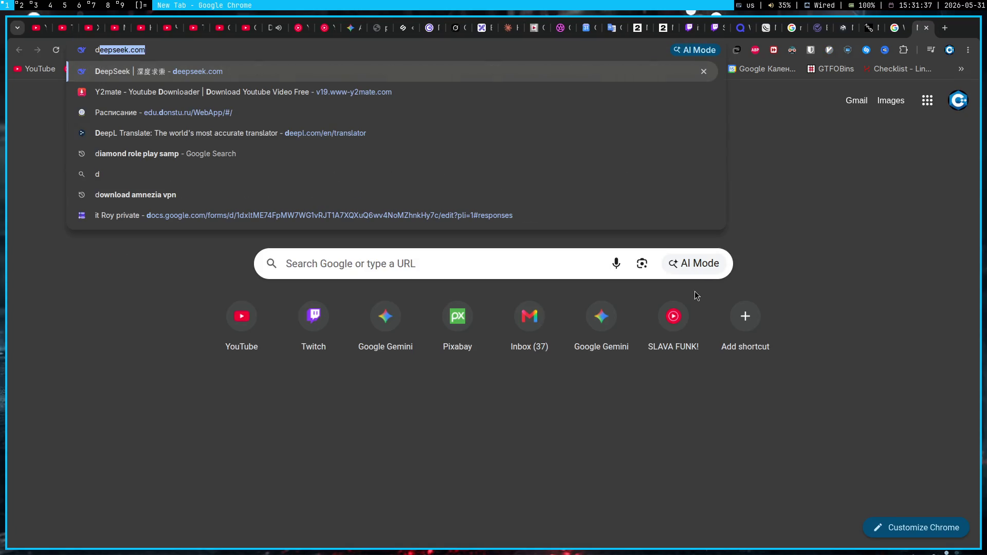
text(i)
key(BackSpace)
key(BackSpace)
key(BackSpace)
key(BackSpace)
text(install )
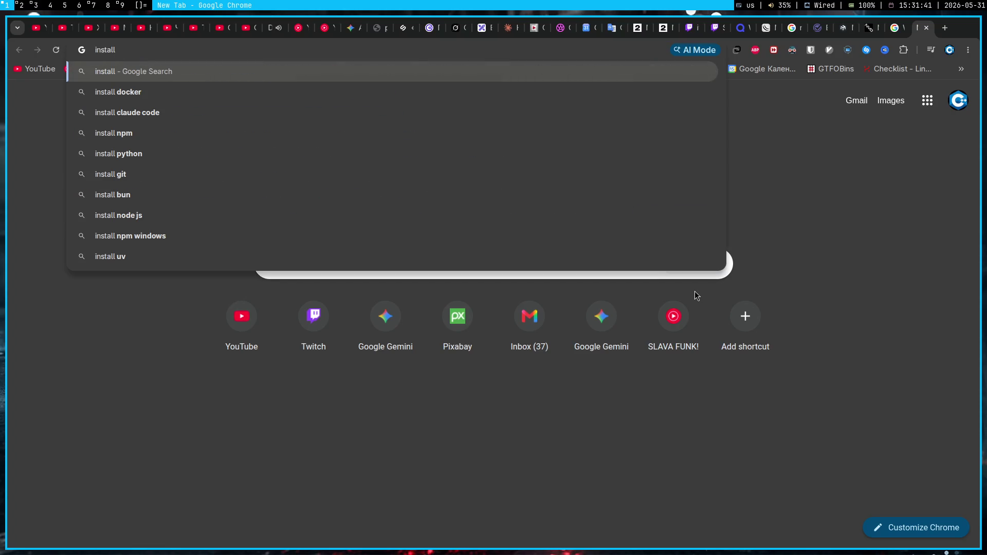
text(winbox arch)
key(Return)
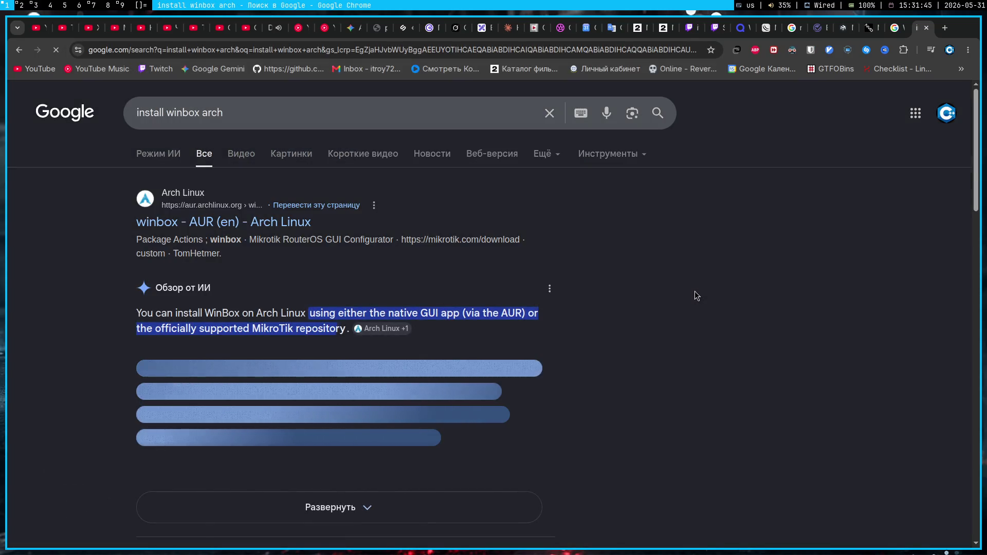
scroll(695, 290, down, 5)
scroll(695, 291, up, 2)
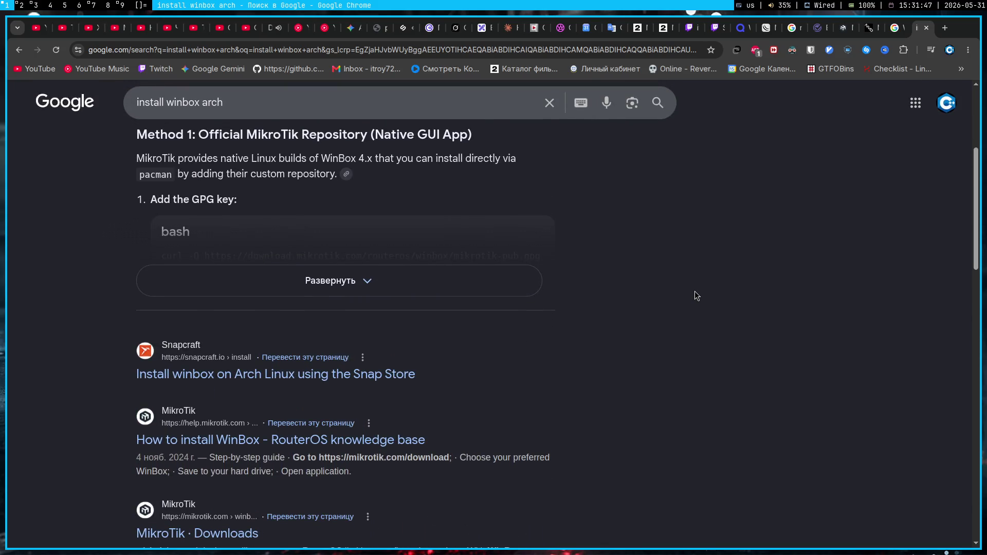
click(460, 293)
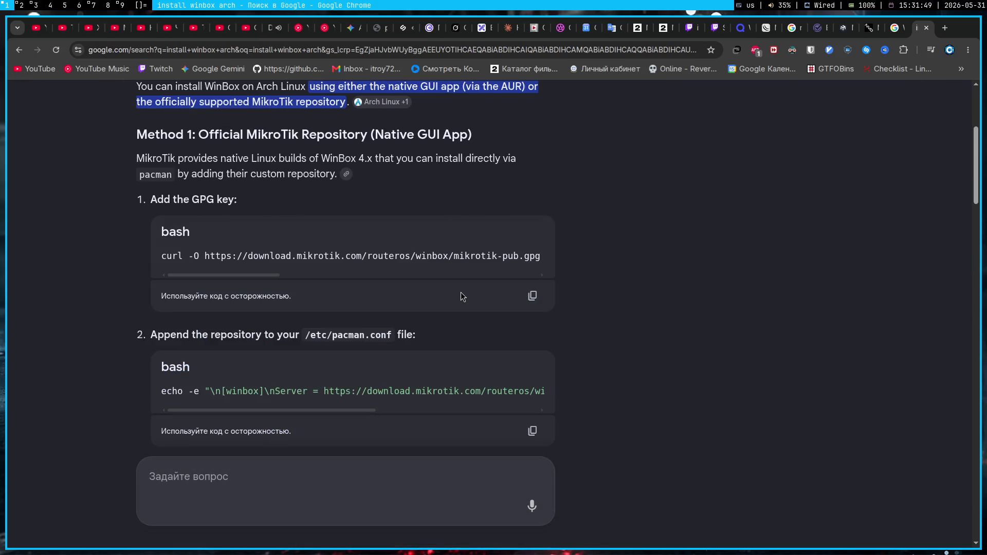
scroll(461, 296, up, 5)
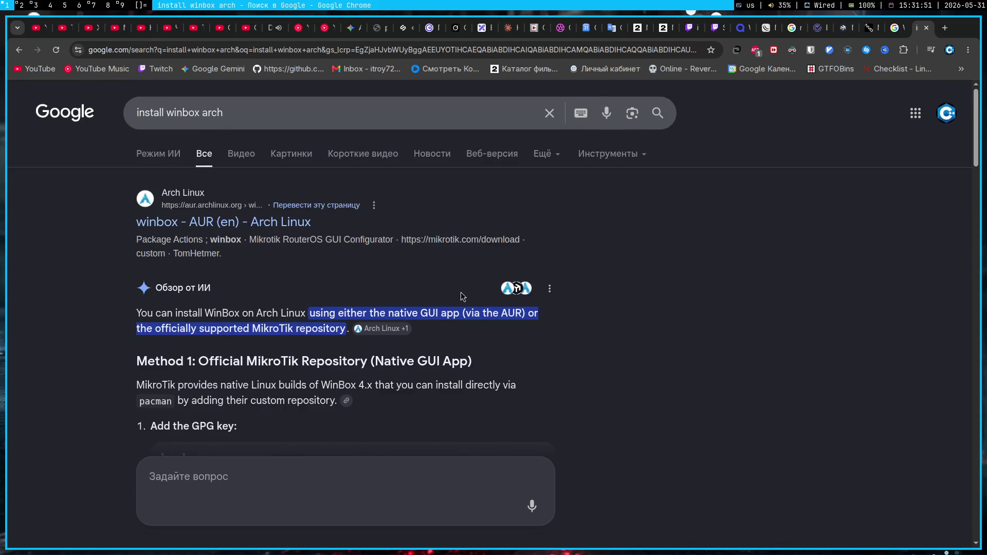
- Switch to the terminal and run the WinBox package install command
key(super+4)
text(yay -S winbox)
key(Return)
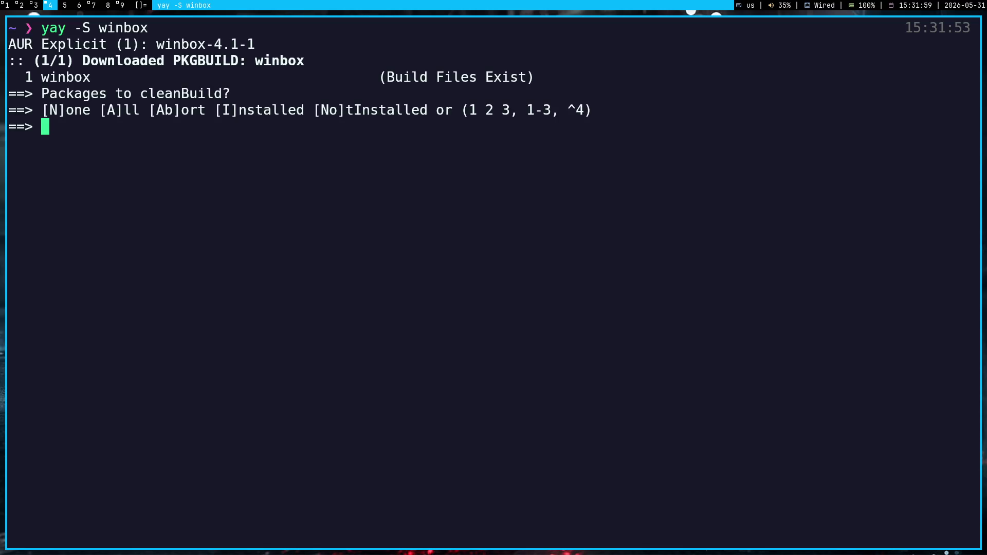
- Accept yay's build prompts and sudo authorization to install winbox 4.1-1, then close the terminal
key(Return)
key(Return)
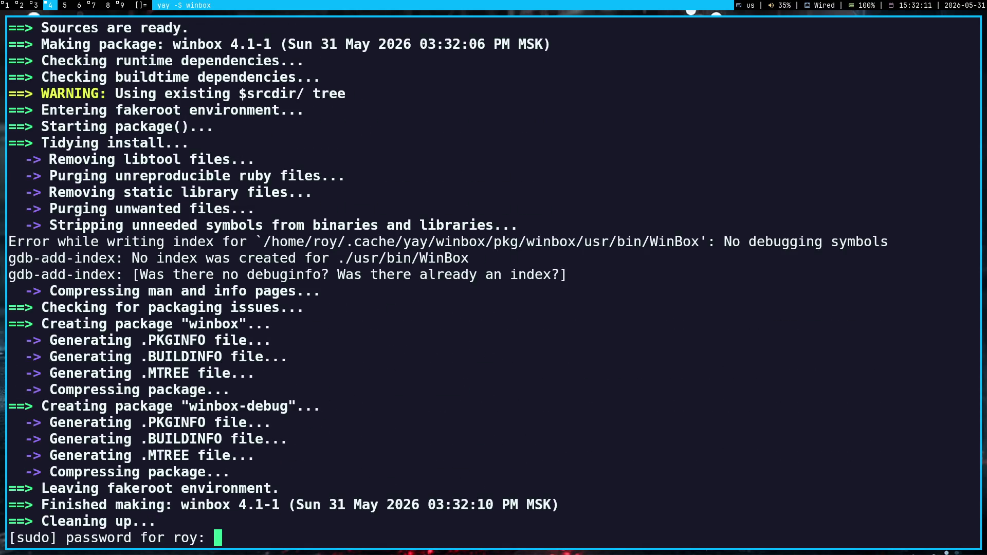
key(Return)
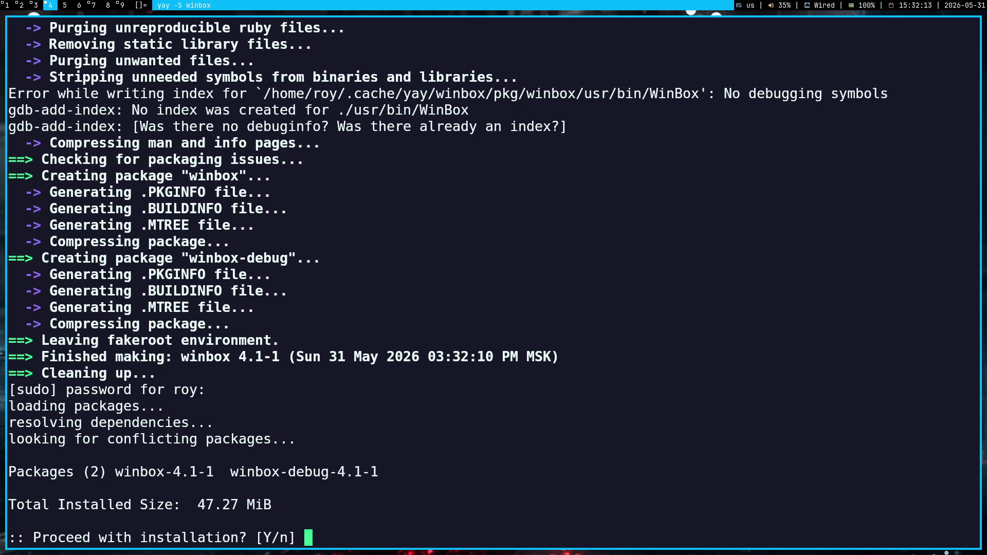
key(Return)
key(ctrl+d)
- Launch the newly installed WinBox from the application launcher
key(super+d)
text(winbox)
key(Return)
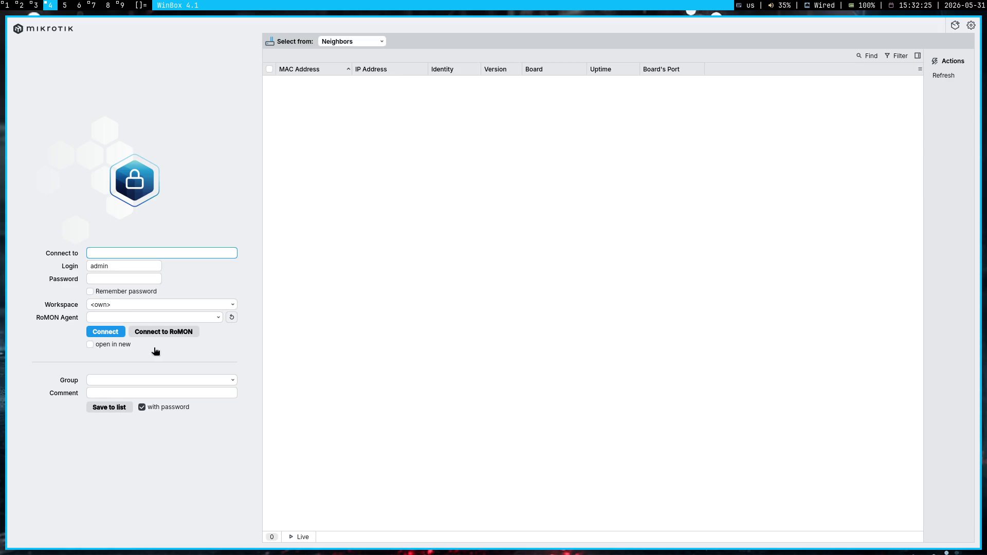
- Leave WinBox and return to the install-winbox-arch search results in Chrome
key(super+1)
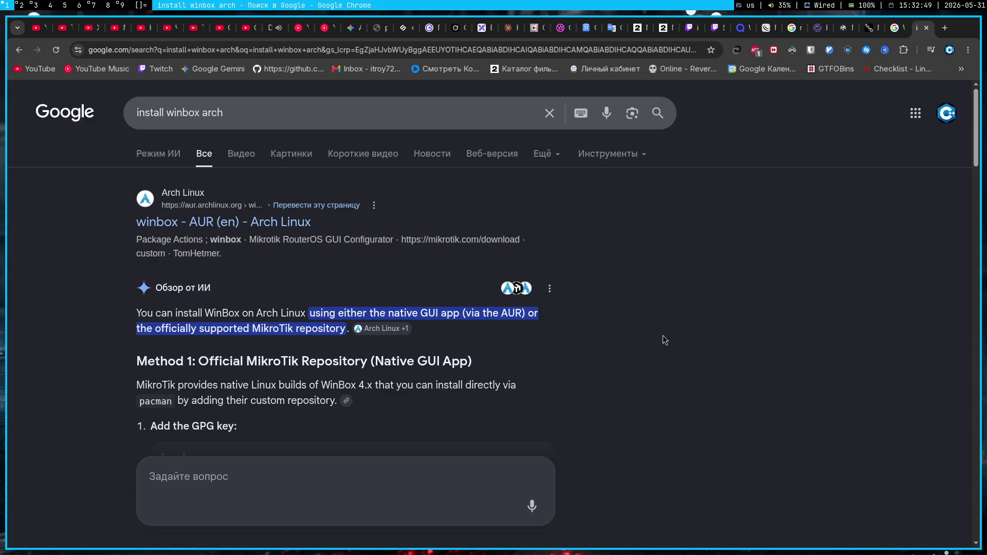
- Switch from Chrome back to the 31-05-2026 note in Obsidian
key(super+2)
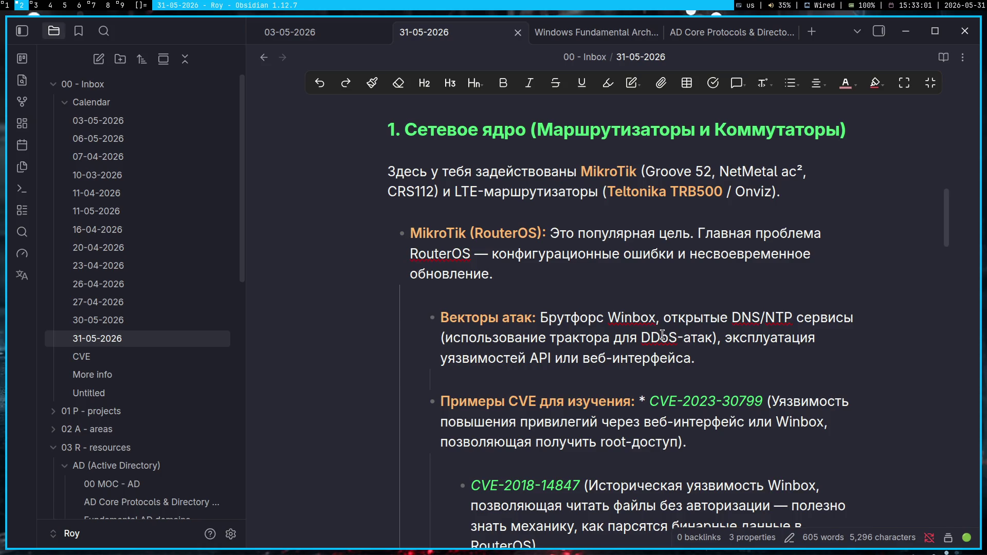
scroll(662, 335, down, 2)
scroll(662, 335, down, 2)
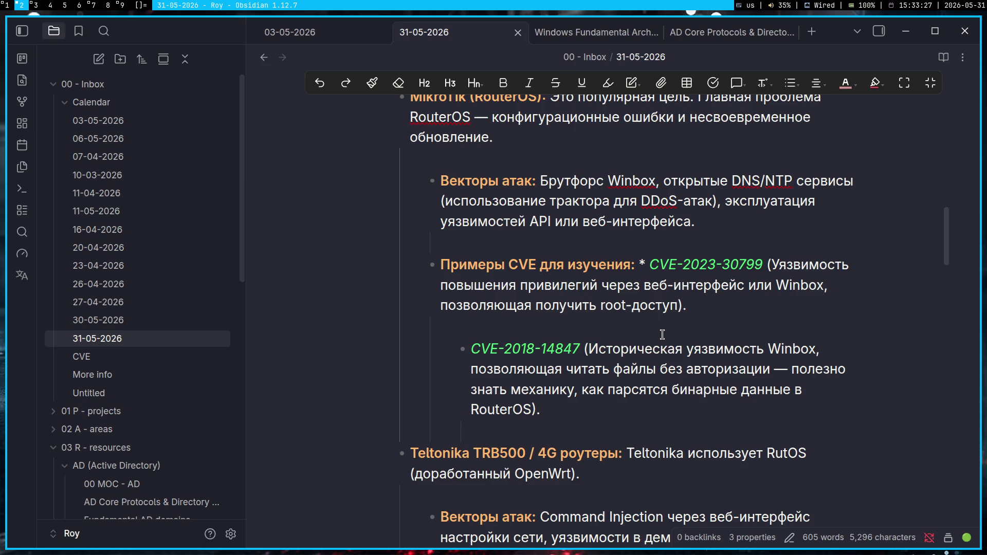
scroll(662, 334, up, 1)
scroll(662, 334, up, 2)
scroll(662, 334, up, 5)
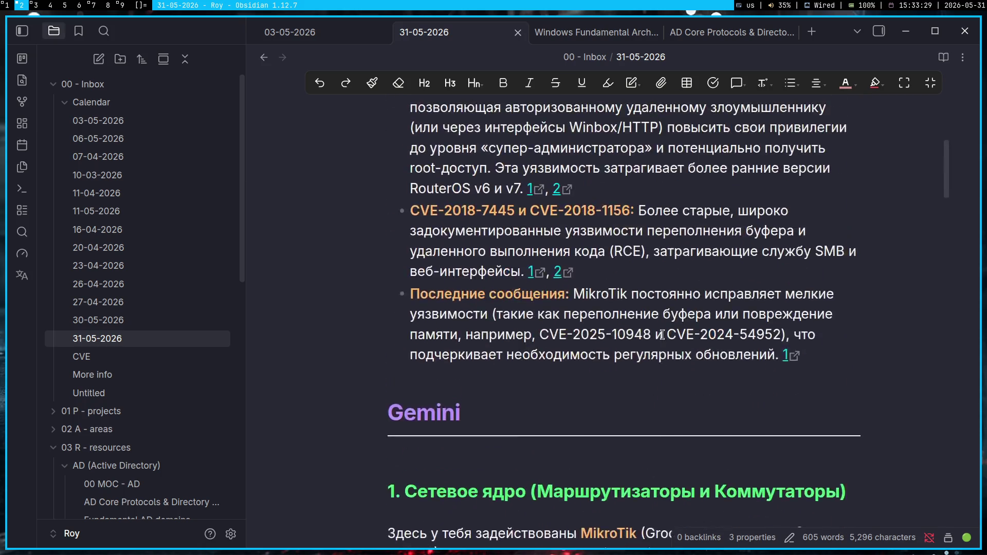
scroll(662, 334, up, 1)
scroll(662, 334, down, 4)
scroll(662, 334, down, 5)
scroll(662, 334, up, 2)
scroll(662, 334, up, 10)
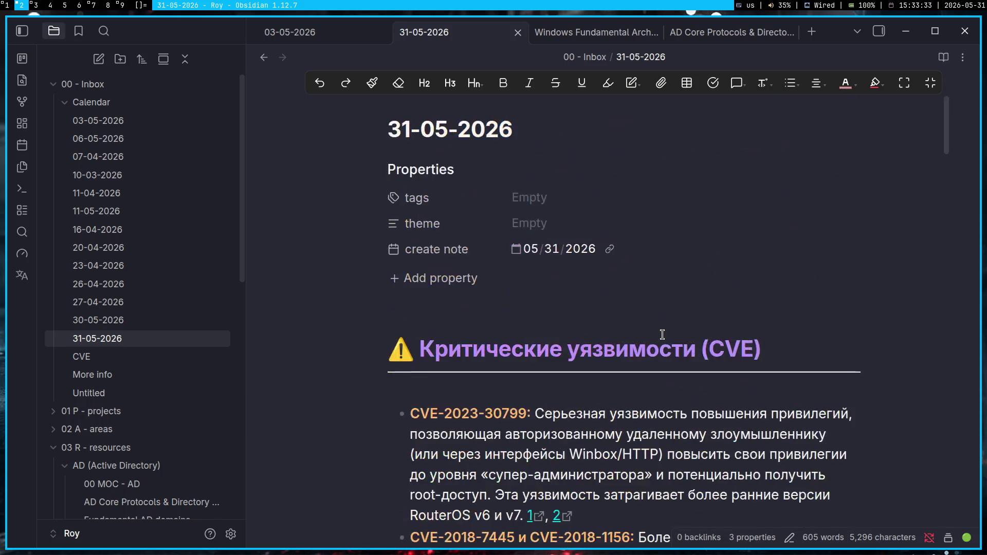
scroll(662, 334, down, 1)
scroll(661, 335, down, 3)
scroll(662, 334, down, 4)
scroll(662, 335, down, 3)
scroll(662, 334, down, 2)
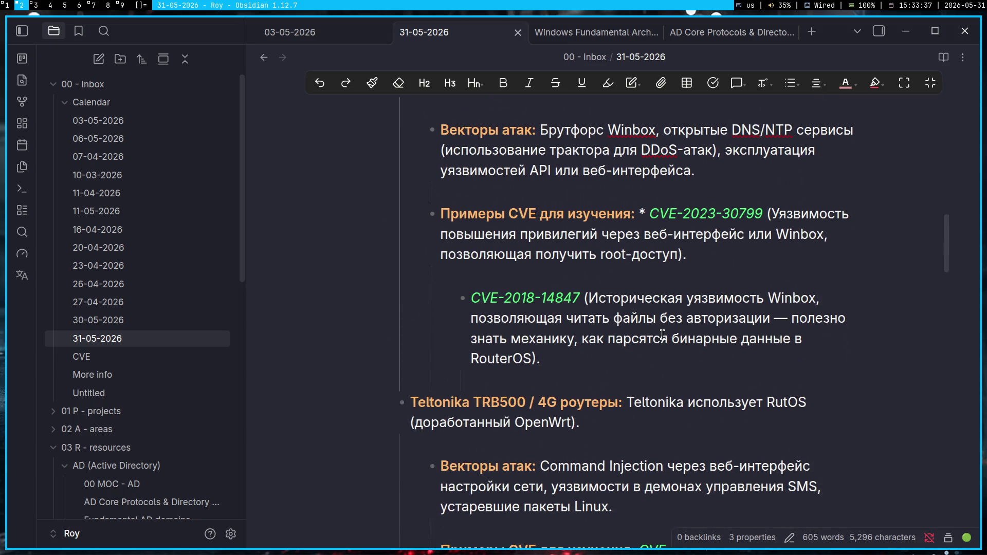
scroll(662, 334, up, 1)
scroll(662, 334, up, 2)
scroll(662, 334, up, 10)
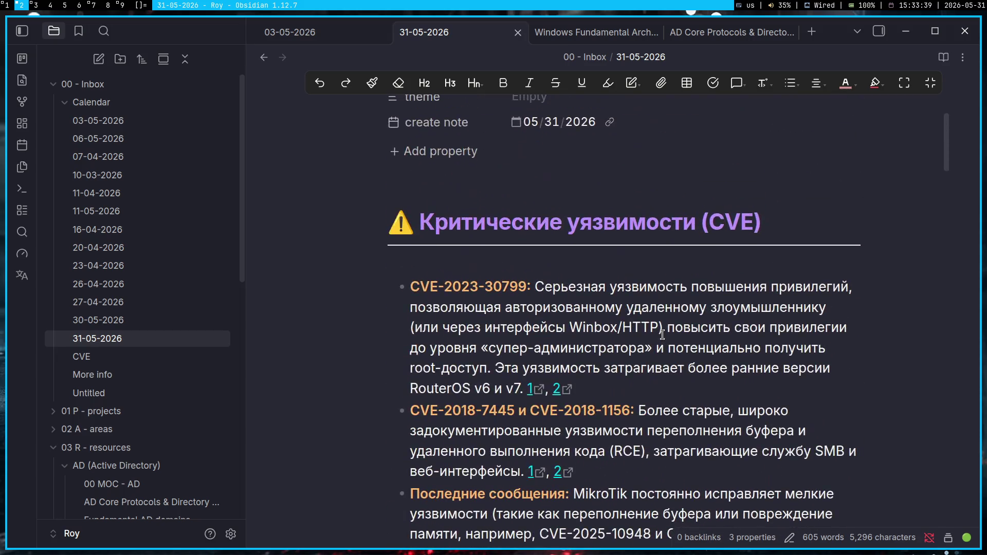
scroll(662, 334, down, 2)
scroll(661, 334, down, 1)
scroll(662, 334, down, 1)
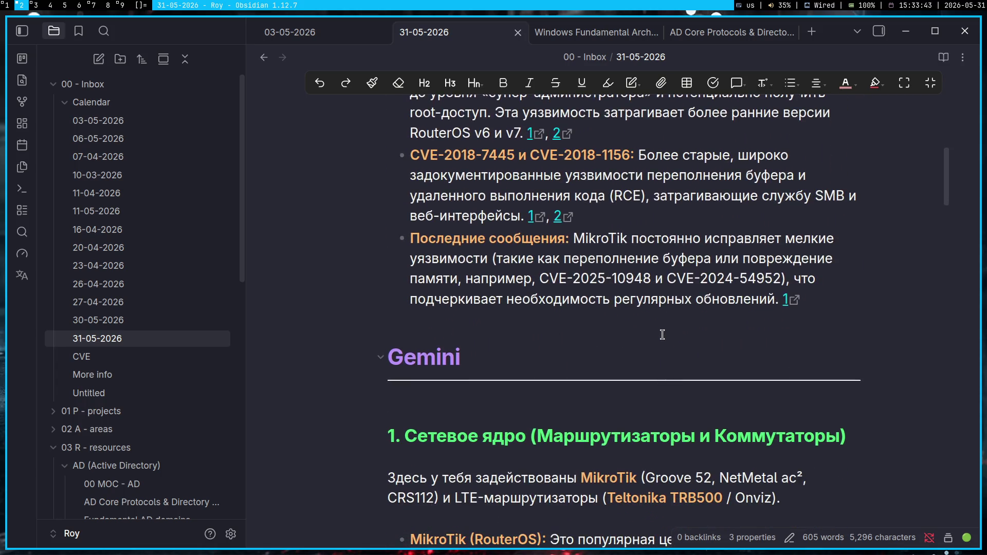
scroll(662, 334, down, 1)
scroll(662, 334, down, 3)
scroll(662, 334, down, 5)
scroll(662, 334, up, 1)
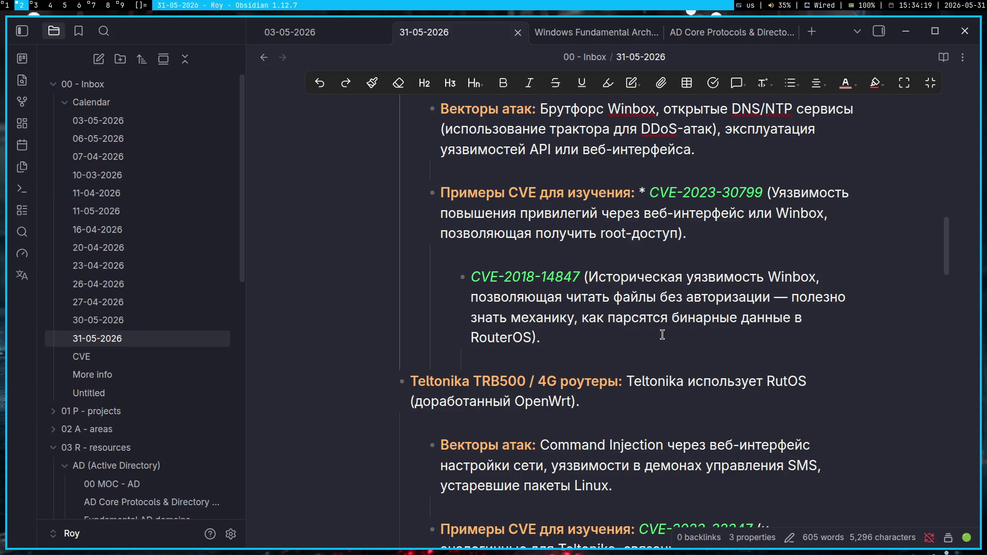
scroll(662, 335, down, 3)
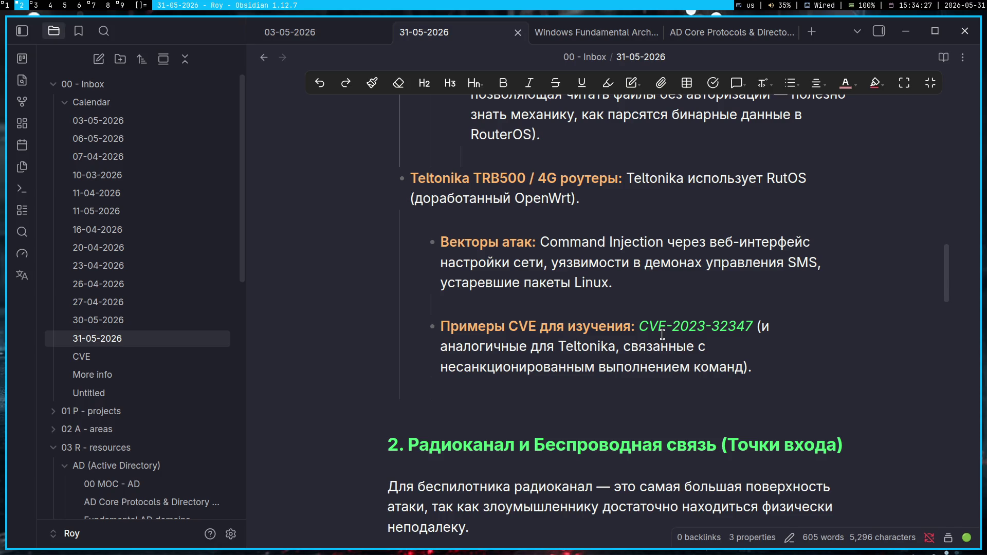
- Toggle reading view and back, then select 'Teltonika TRB500' in the note
click(943, 56)
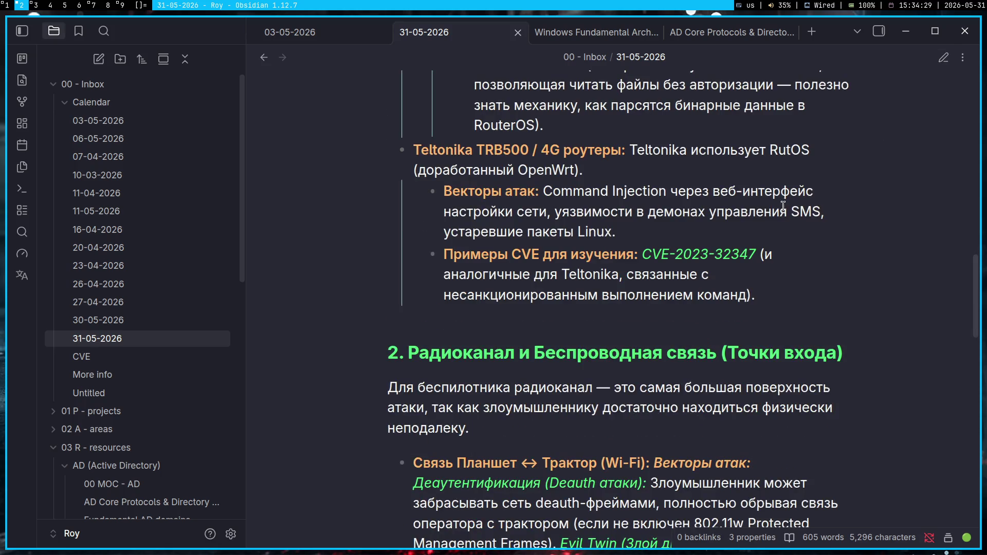
scroll(547, 218, up, 2)
scroll(424, 207, up, 3)
scroll(425, 206, up, 1)
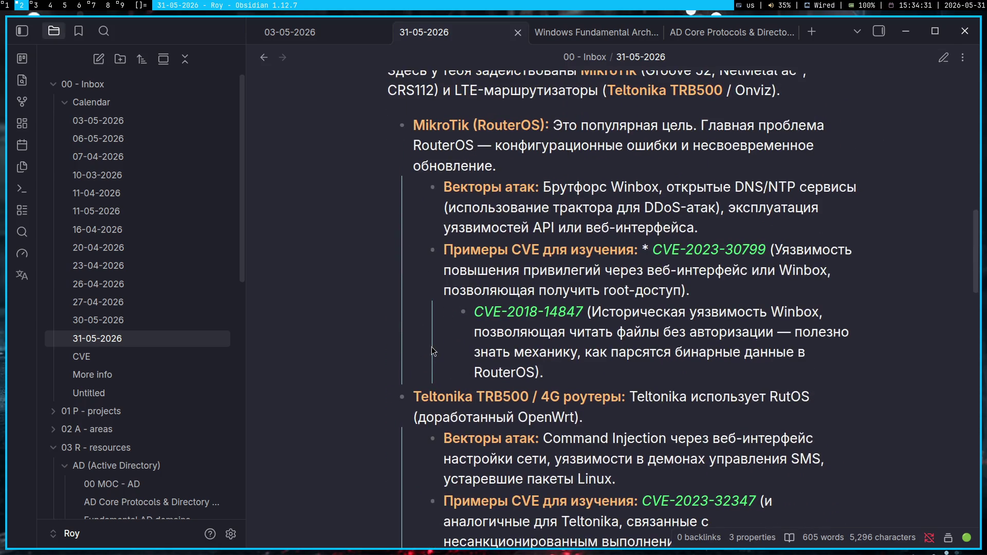
scroll(432, 304, down, 6)
scroll(531, 199, up, 2)
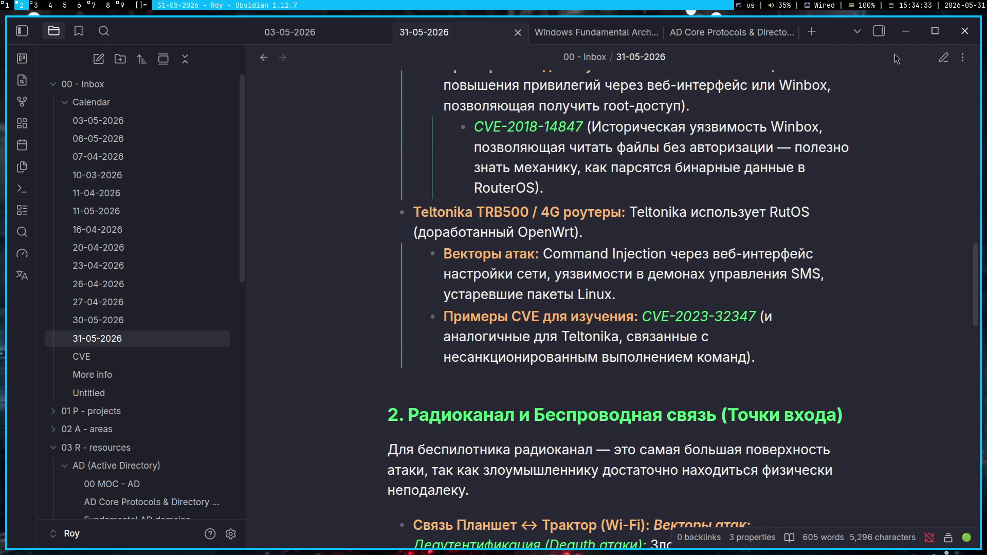
click(943, 56)
scroll(679, 208, down, 2)
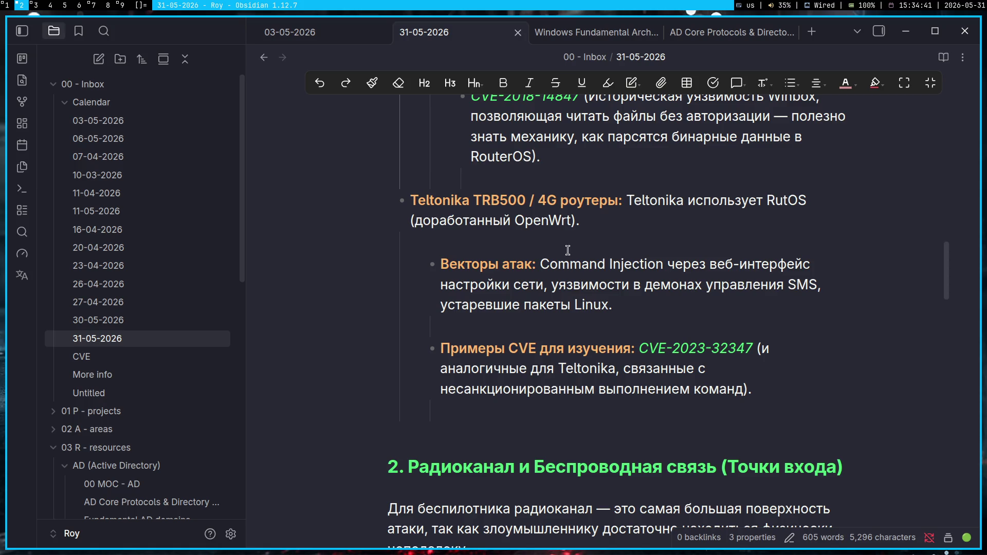
scroll(568, 251, down, 4)
scroll(626, 266, up, 3)
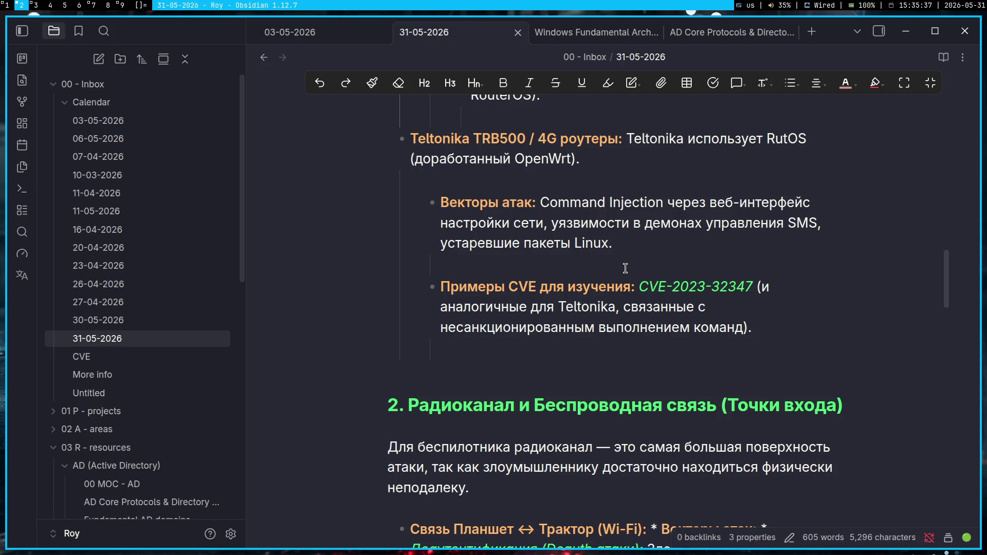
click(415, 140)
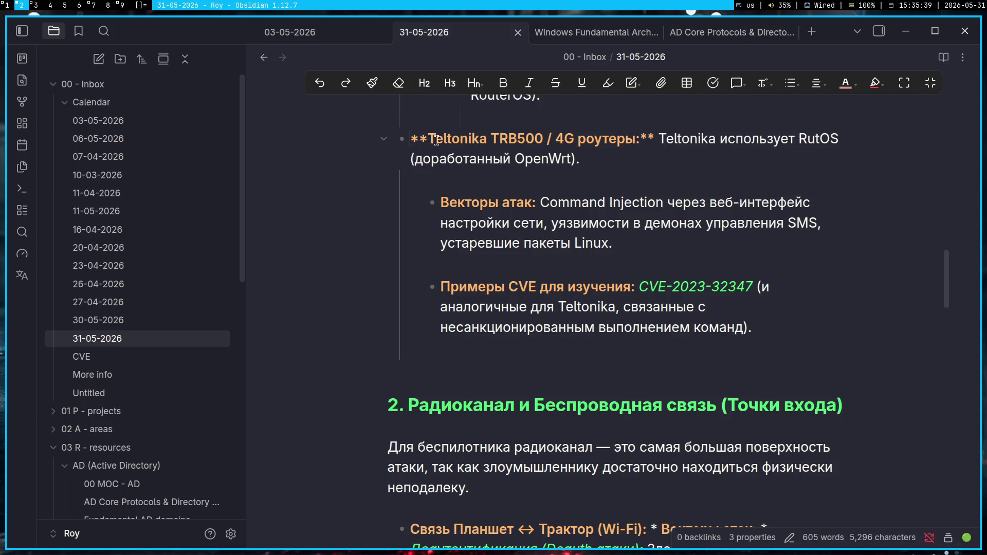
drag(428, 140, 543, 141)
key(ctrl+c)
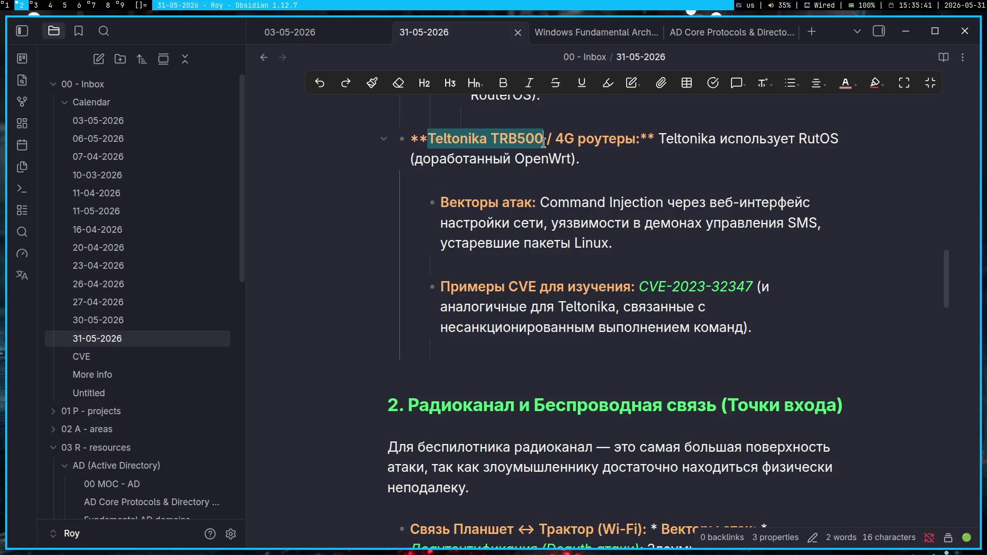
- Replace the old Winbox query in Chrome's Google search box with the copied Teltonika TRB500
key(super+1)
key(ctrl+t)
key(ctrl+w)
click(429, 98)
key(ctrl+a)
key(ctrl+v)
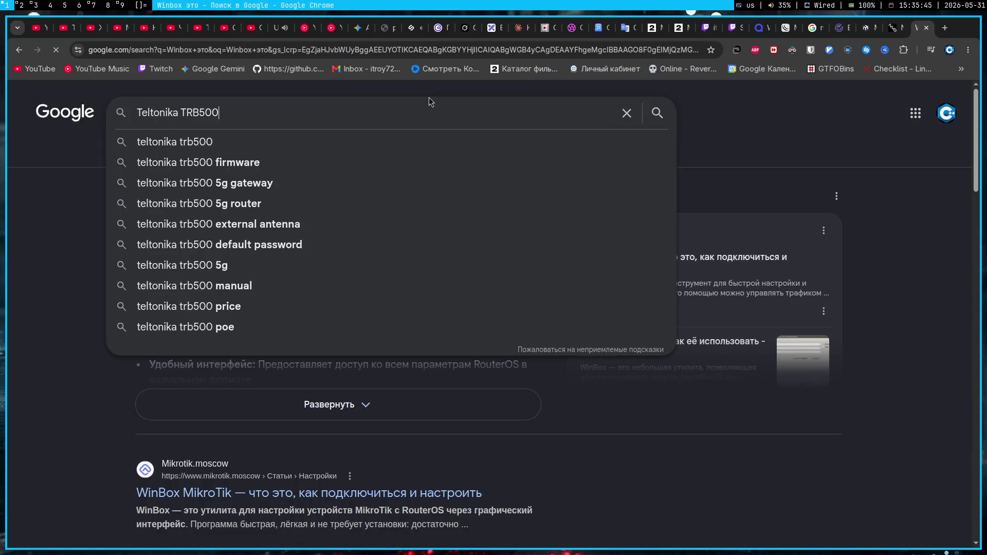
- Run the search, open Teltonika's official TRB500 page and accept its cookies
key(Return)
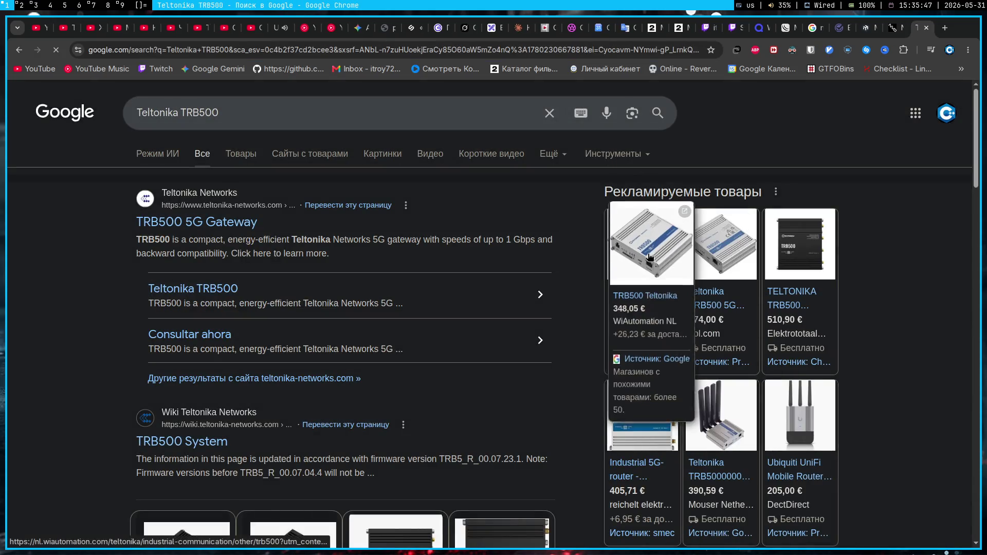
click(182, 223)
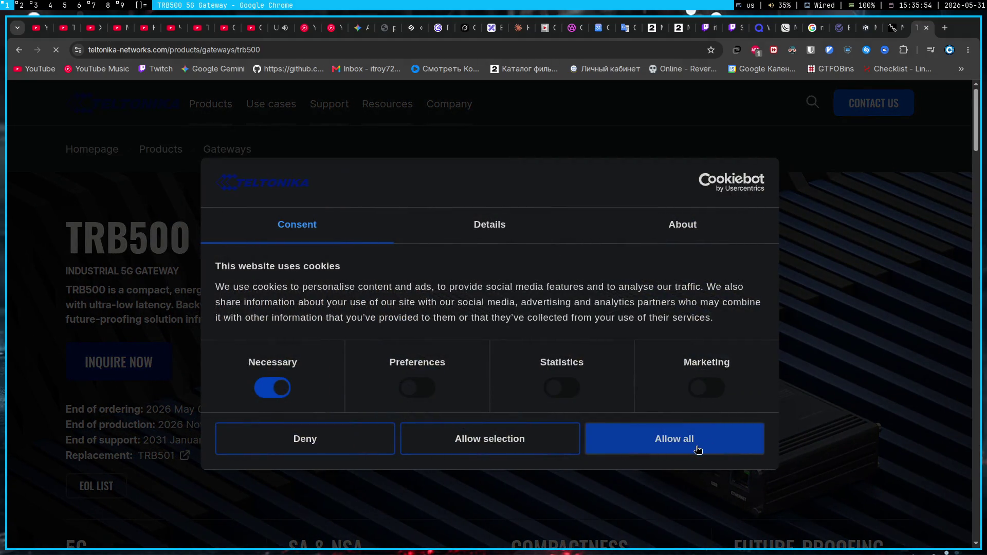
click(712, 445)
scroll(472, 407, down, 2)
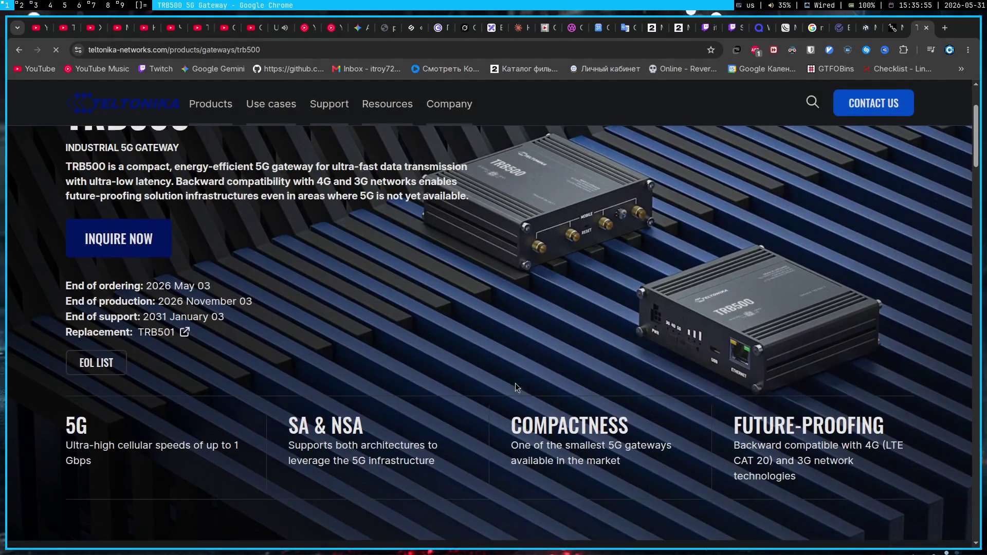
scroll(491, 282, up, 2)
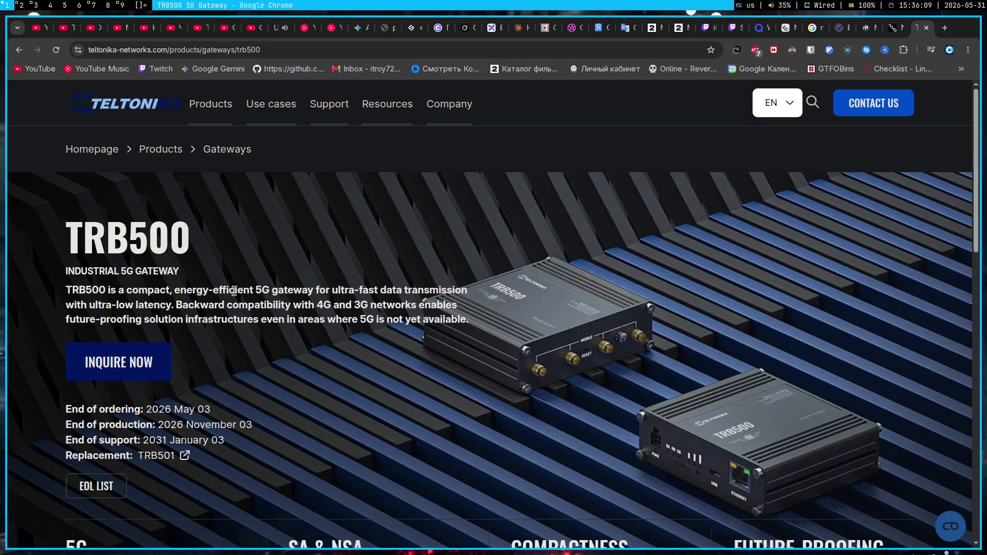
right_click(275, 273)
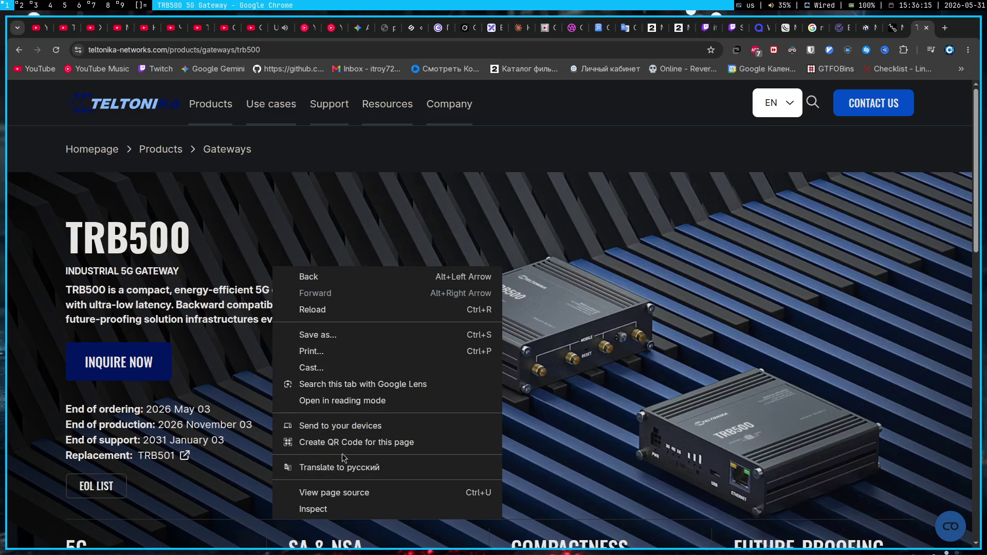
- Translate the TRB500 page to Russian, revert to English and play the intro video
click(332, 466)
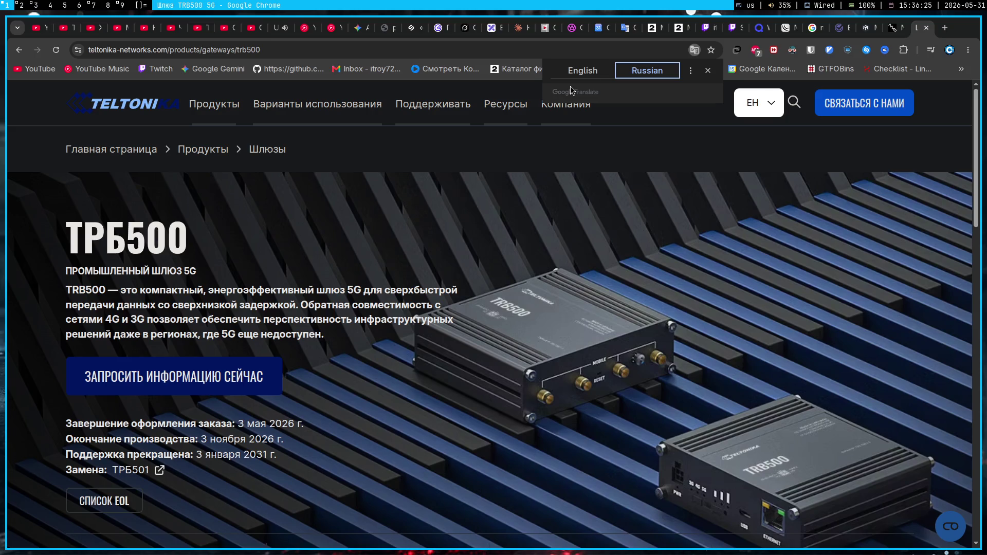
click(596, 72)
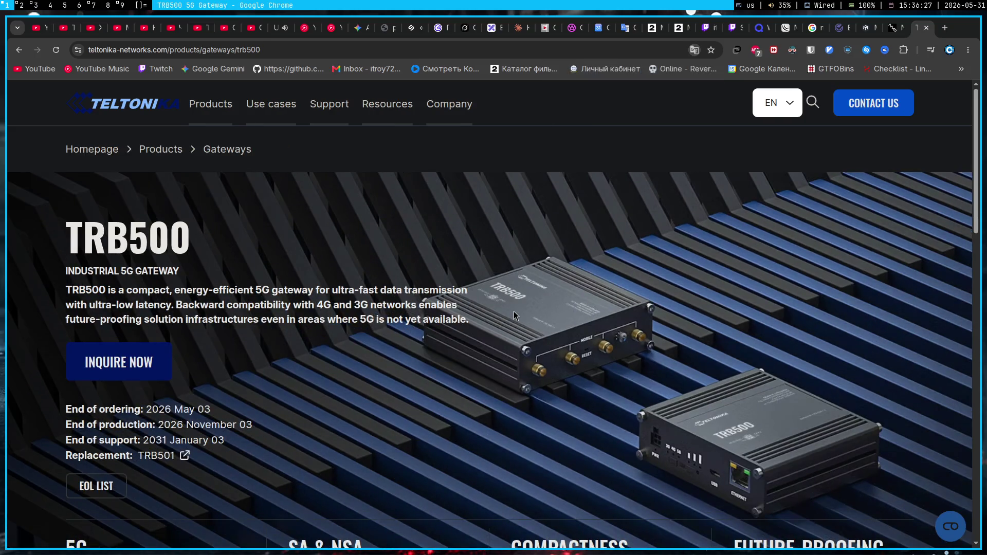
scroll(515, 315, down, 3)
scroll(514, 316, down, 3)
scroll(515, 316, down, 3)
scroll(514, 316, down, 1)
scroll(526, 311, down, 3)
scroll(526, 312, up, 3)
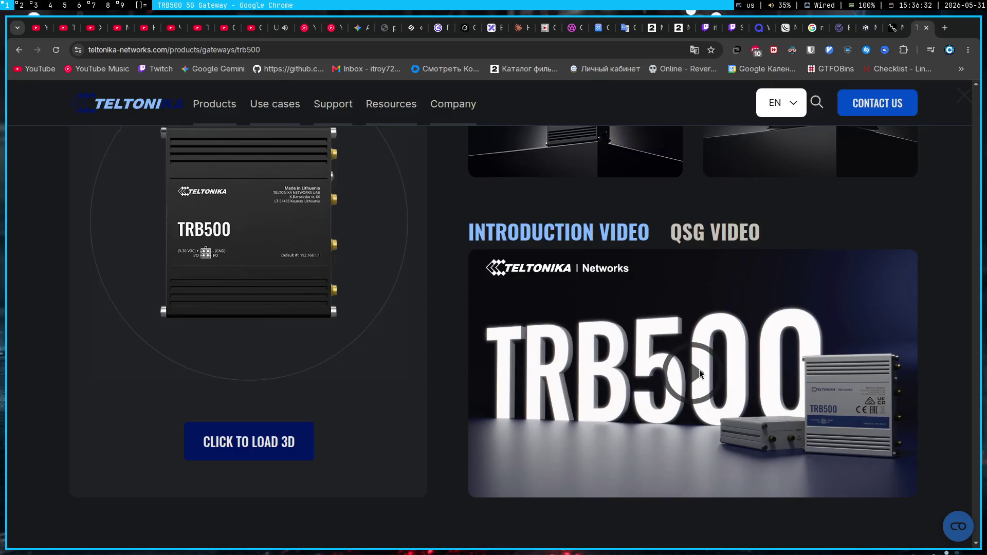
click(700, 374)
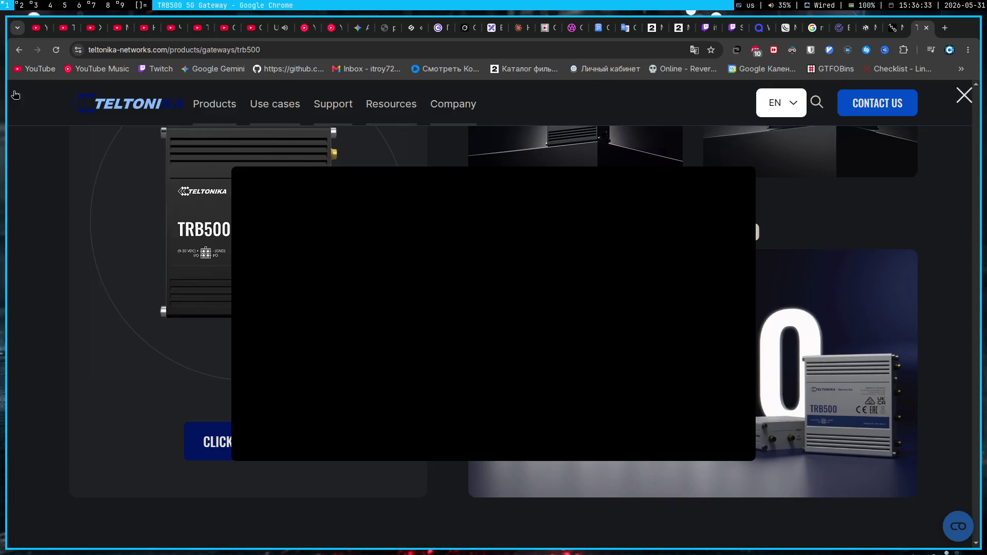
- Go back to the Google results and return to the Obsidian note
key(alt+Left)
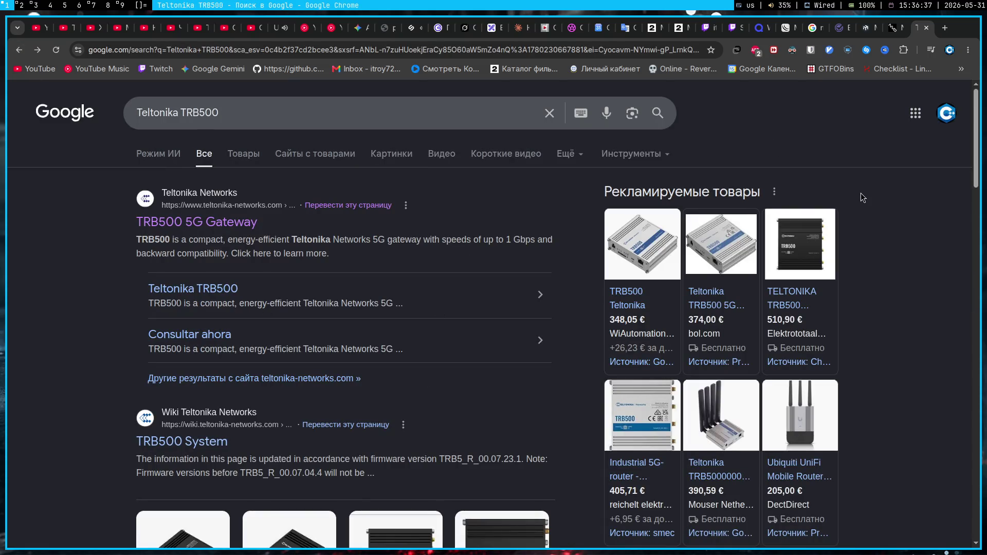
key(super+2)
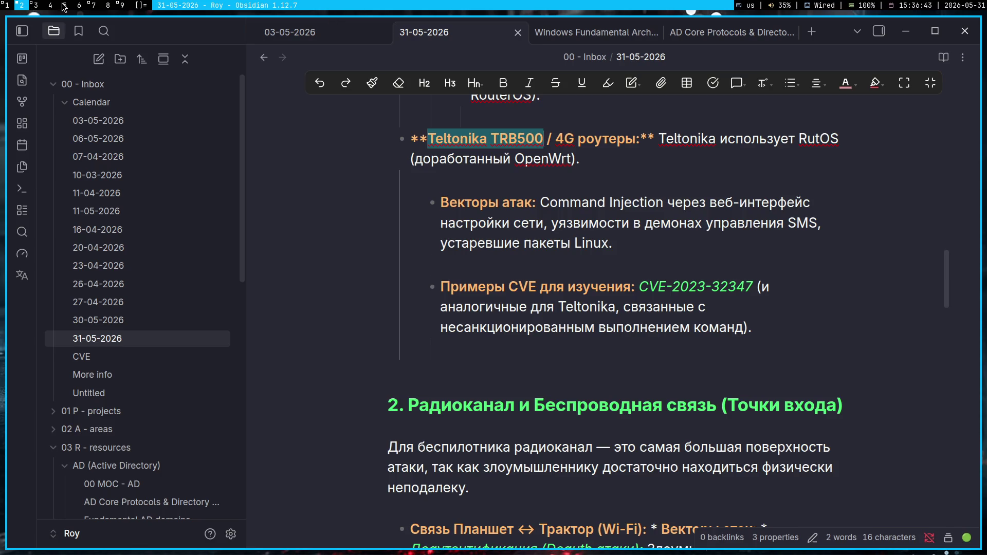
click(94, 5)
click(3, 5)
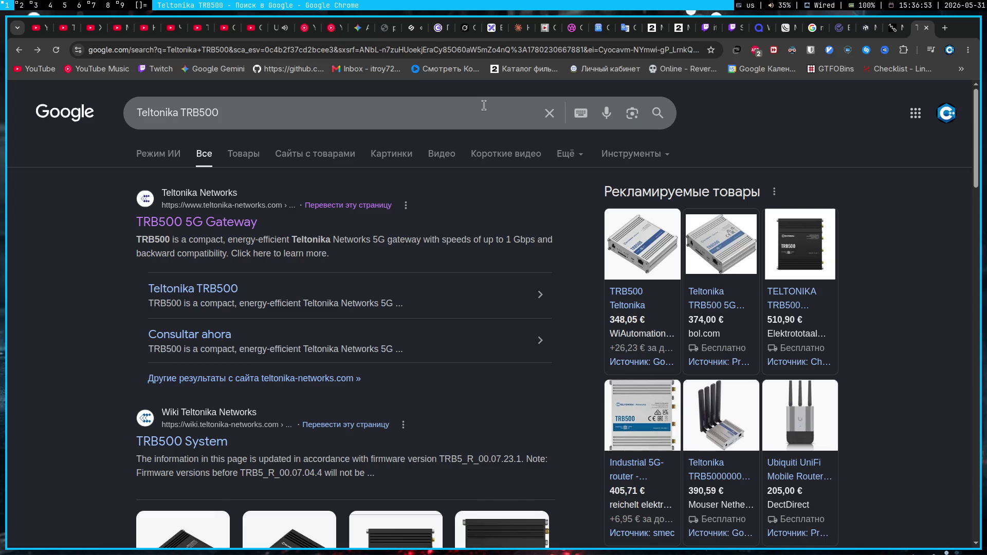
click(85, 10)
click(293, 422)
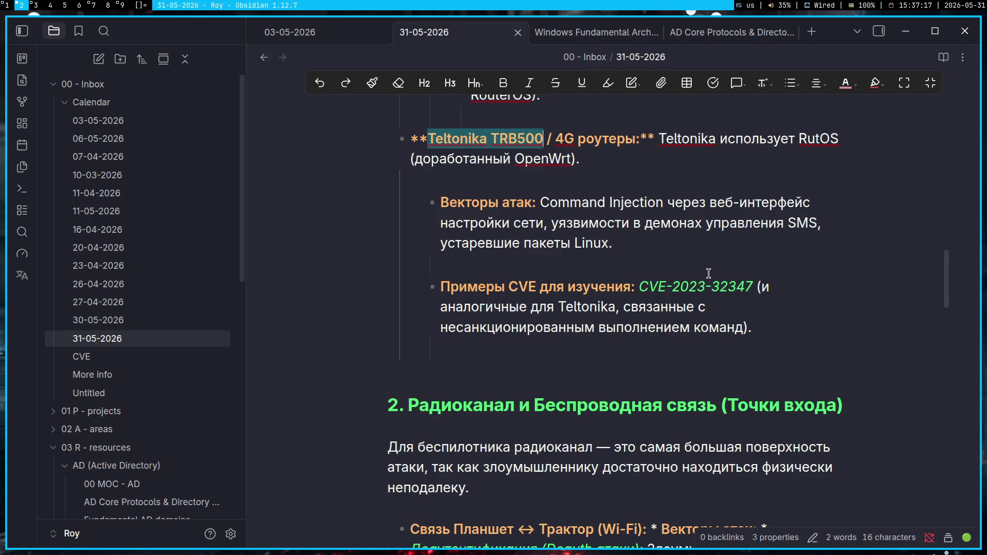
click(606, 370)
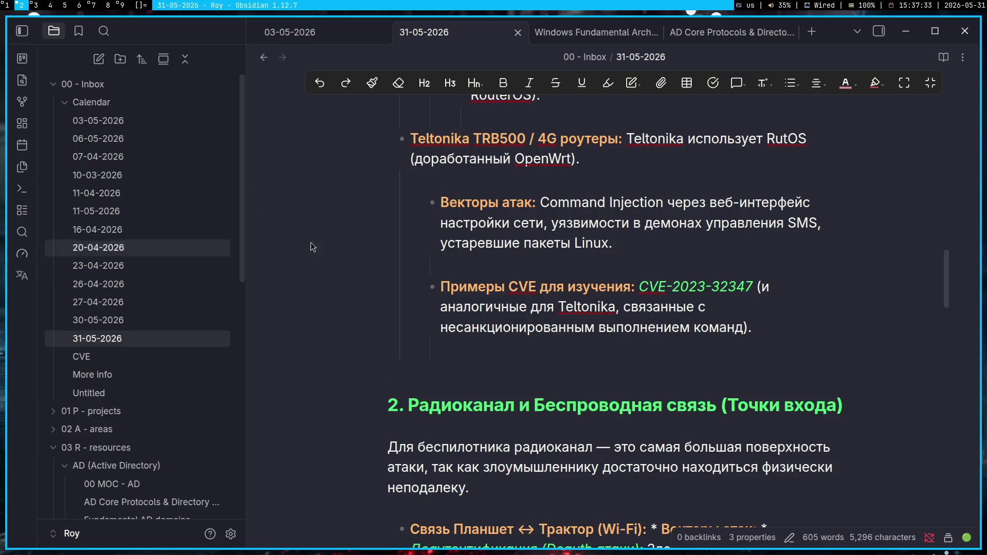
key(ctrl+t)
- Browse the vault dashboard through its Navigator file table, Tags overview and Dashboard views
click(21, 255)
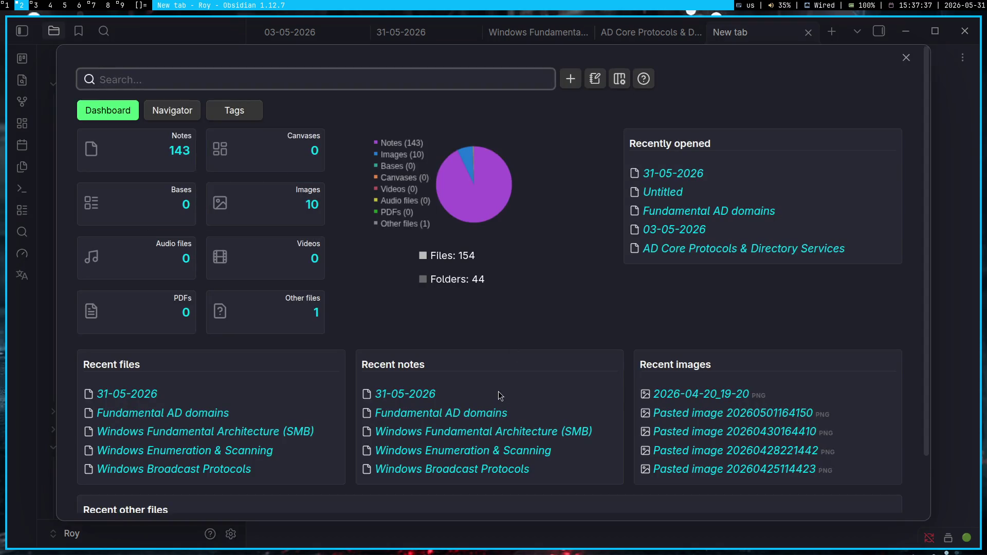
scroll(510, 347, down, 2)
scroll(518, 311, up, 2)
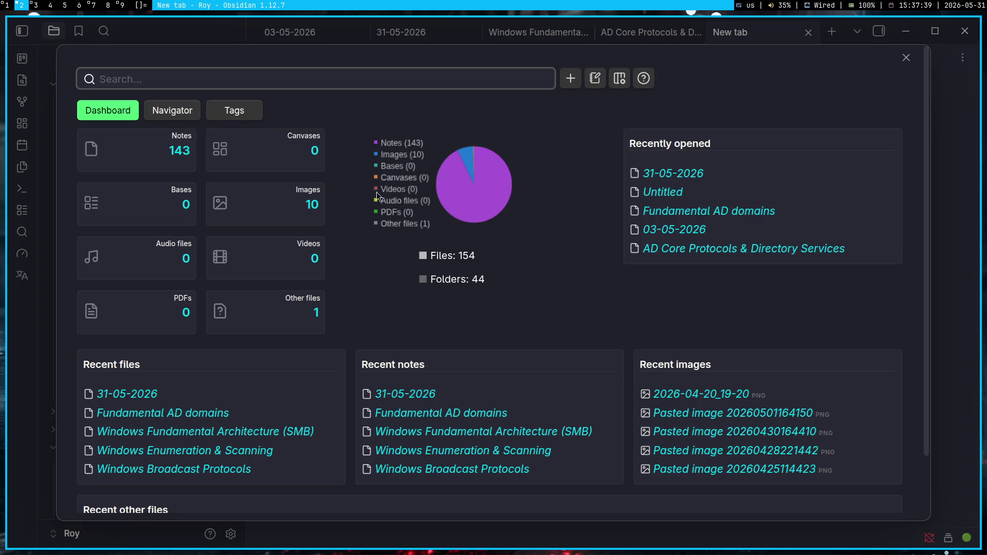
click(170, 112)
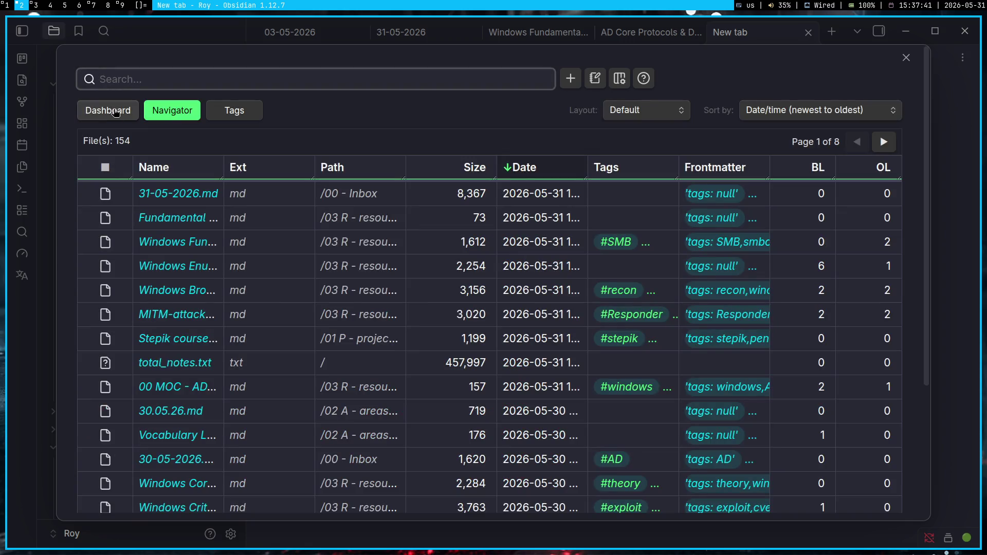
click(232, 110)
click(167, 108)
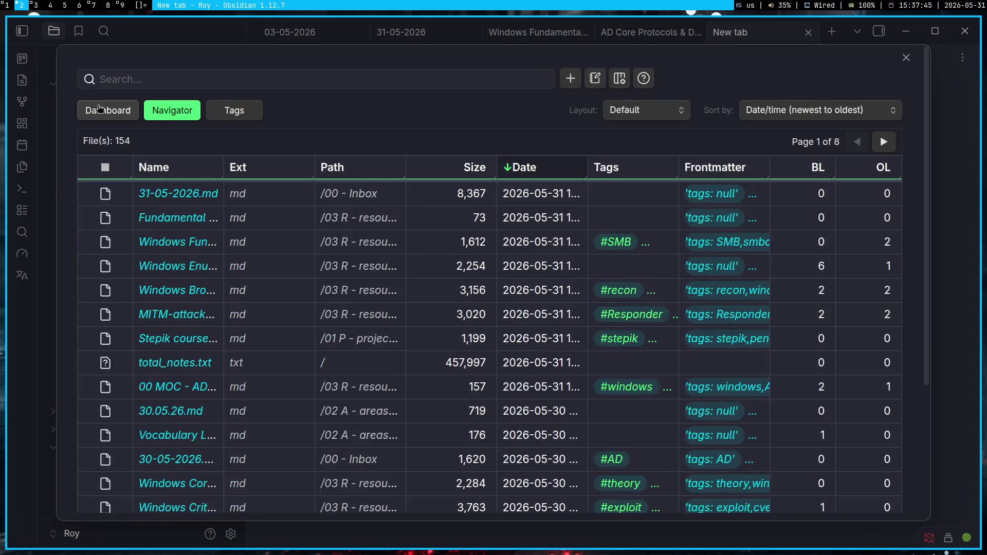
click(99, 109)
scroll(609, 386, down, 2)
scroll(609, 386, up, 2)
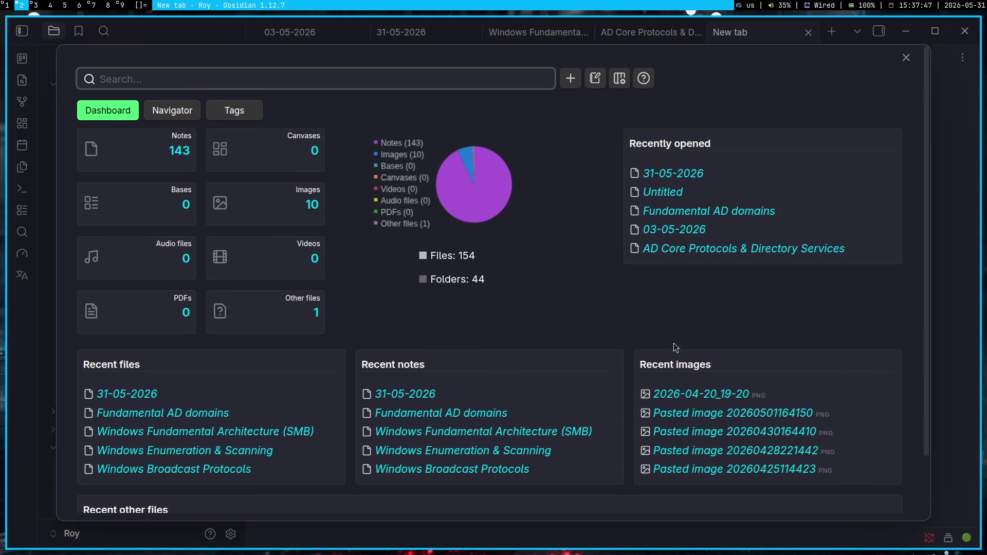
- Close the dashboard and the empty new tab, returning to the AD Core Protocols note
click(908, 59)
click(808, 33)
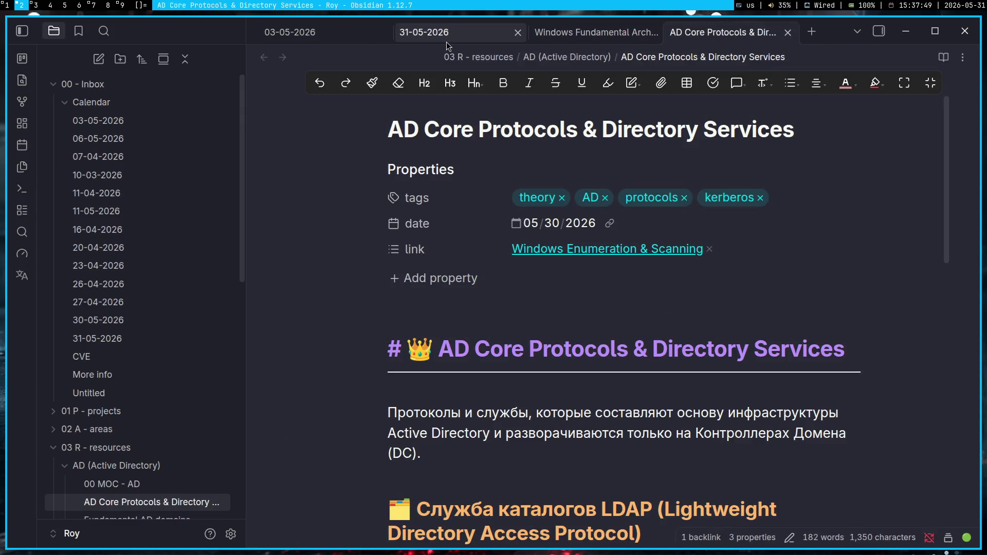
- Close the SMB and AD Core Protocols note tabs and return to the 31-05-2026 note
click(648, 35)
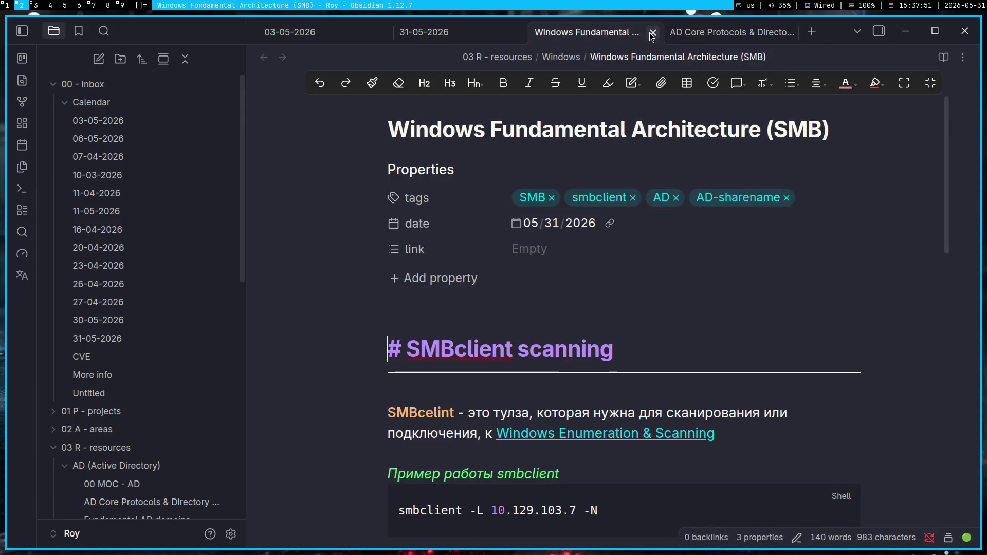
click(653, 34)
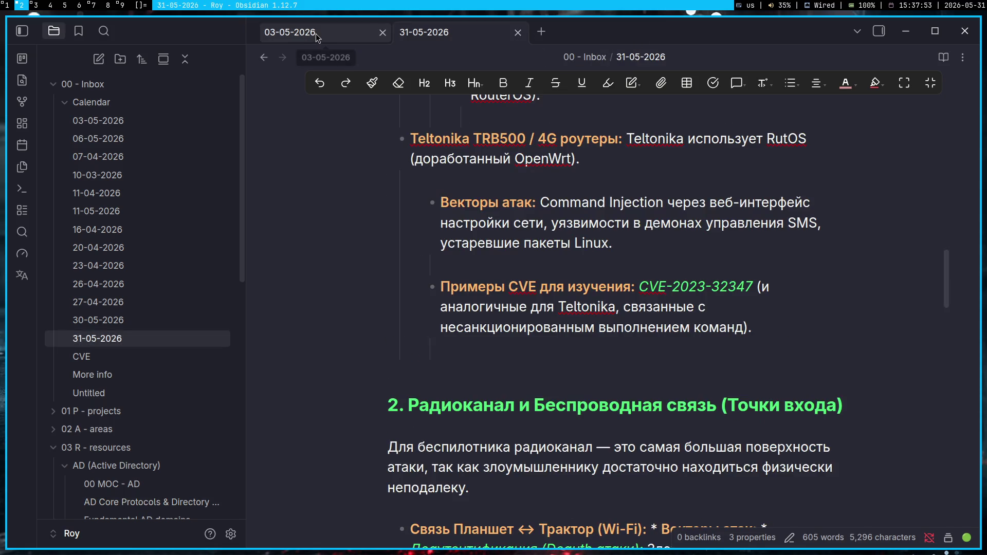
click(351, 38)
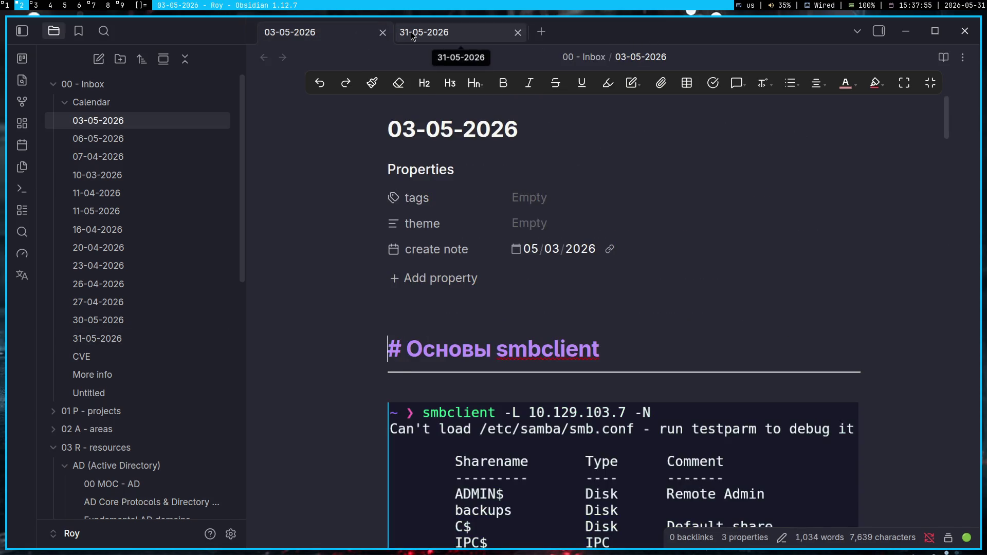
click(428, 33)
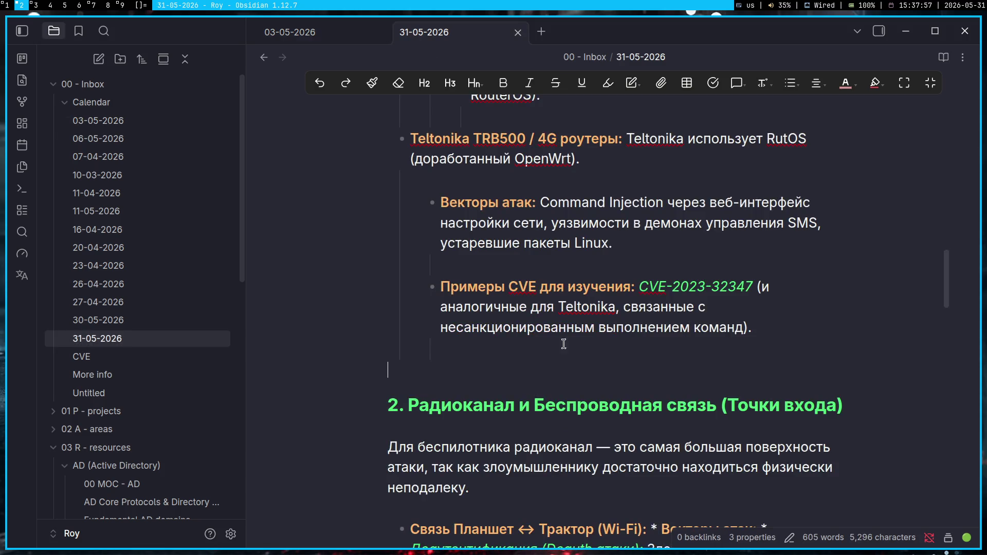
scroll(517, 175, up, 15)
- Select the 31-05-2026 inline title so it can be replaced with 'Audit'
click(524, 138)
key(ctrl+a)
text(Audit)
scroll(556, 162, down, 5)
scroll(623, 335, down, 3)
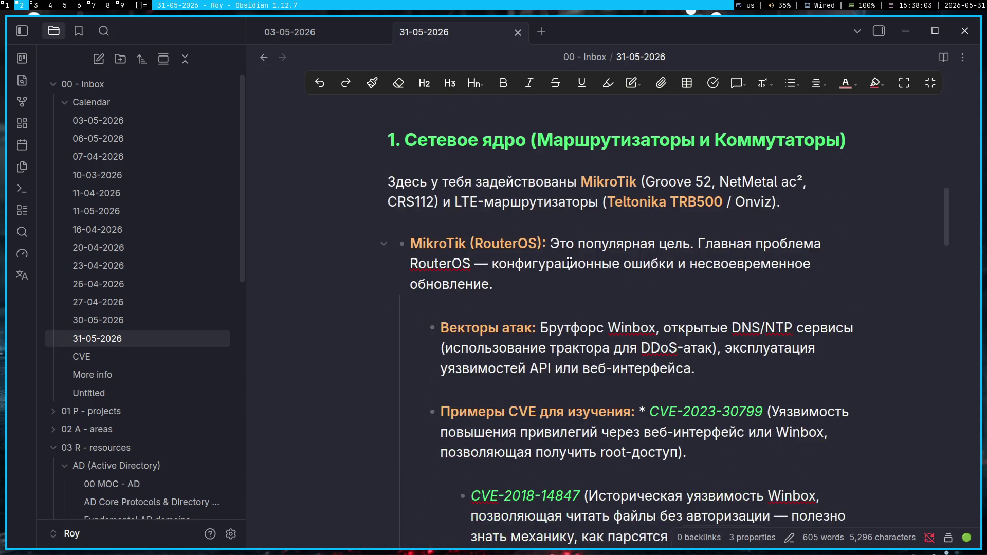
scroll(539, 292, down, 2)
scroll(526, 262, down, 1)
scroll(517, 256, down, 1)
scroll(521, 258, down, 1)
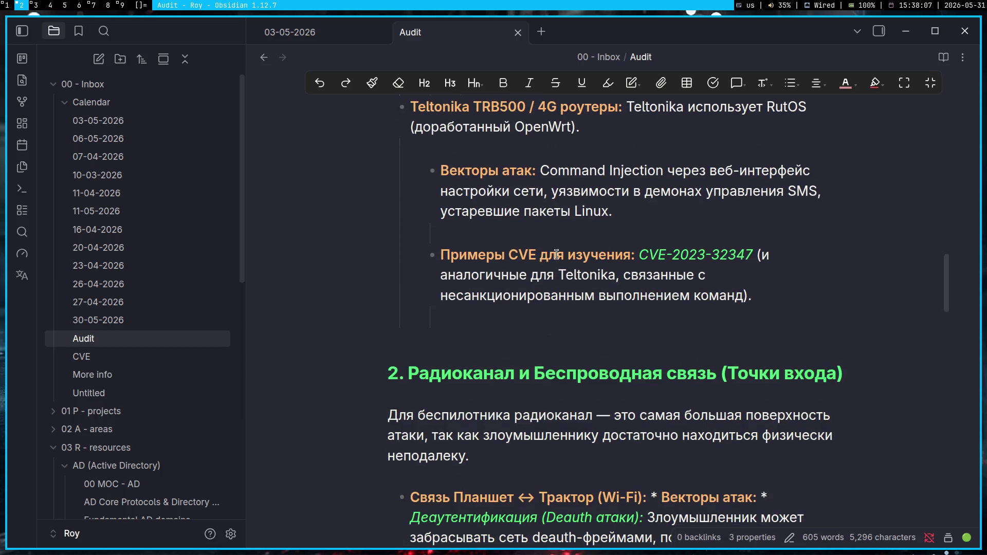
scroll(603, 241, down, 3)
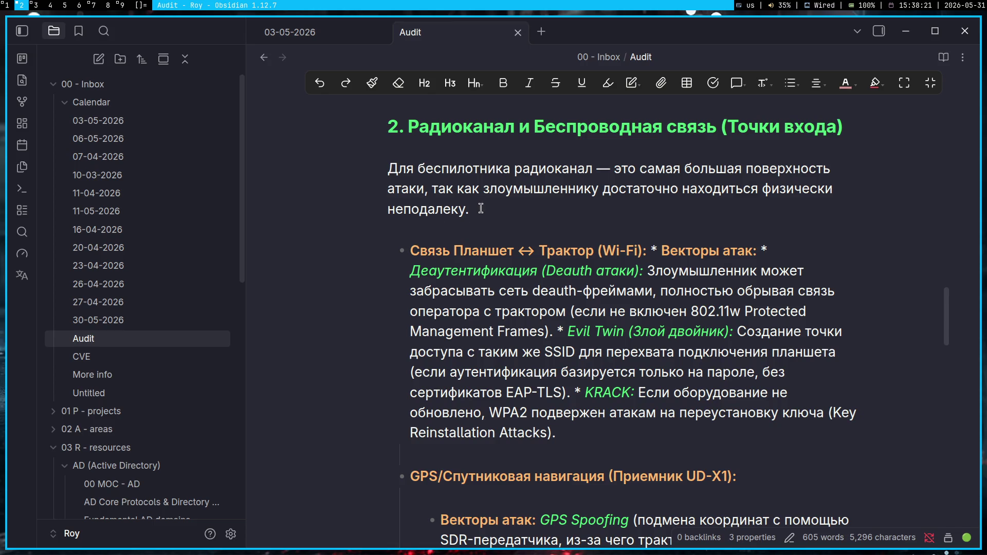
- Fix the asterisks around 'Векторы атак:' so the label renders bold
click(668, 250)
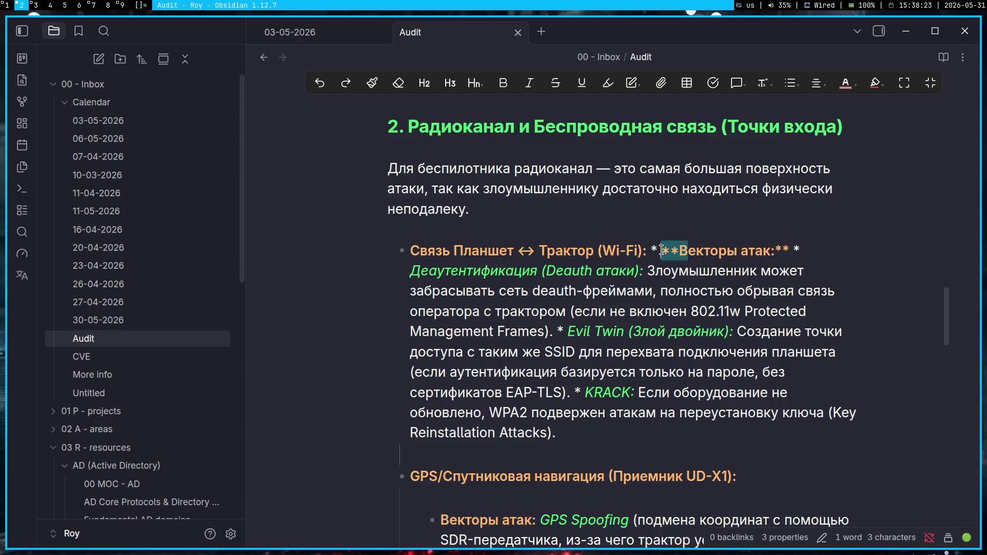
key(BackSpace)
key(BackSpace)
key(BackSpace)
key(BackSpace)
key(BackSpace)
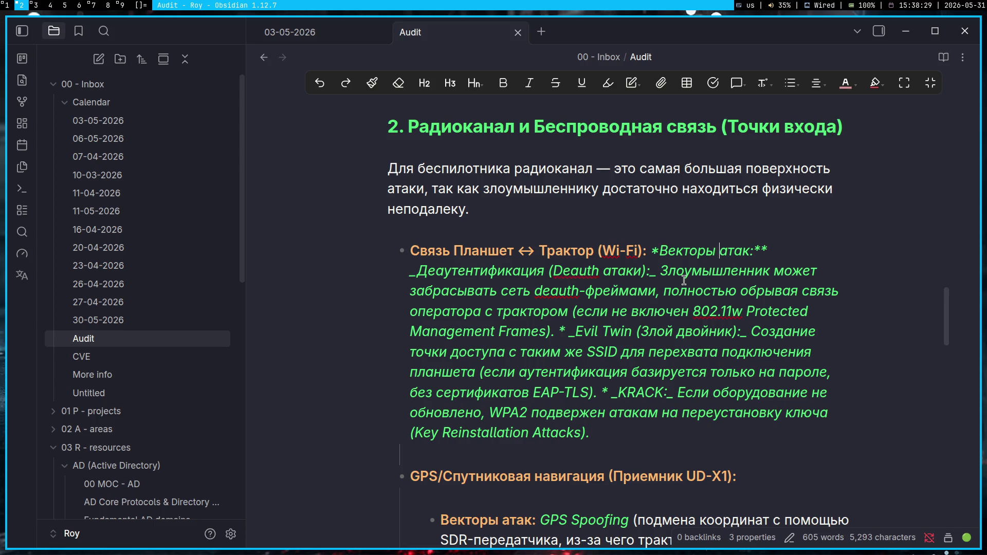
text(*)
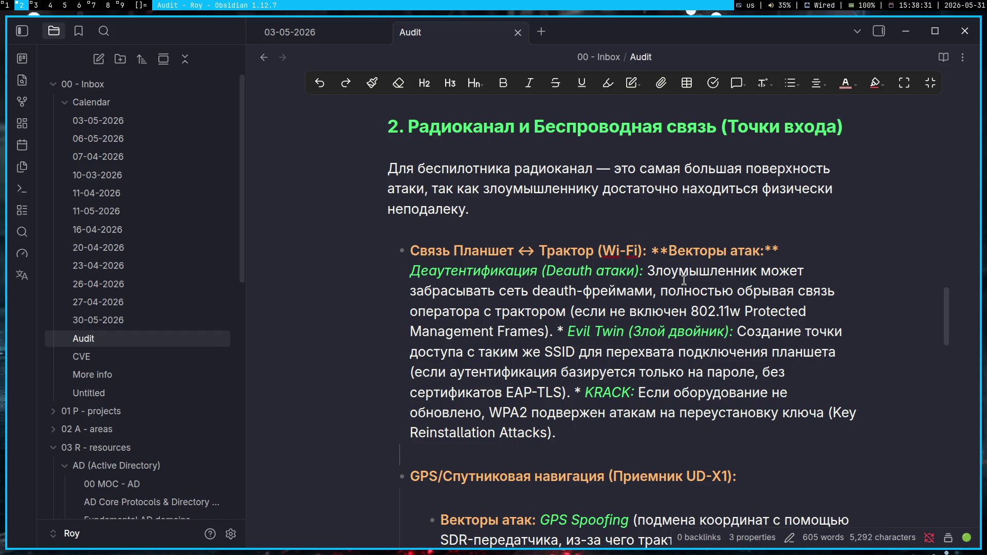
click(684, 280)
- Tidy the line break after the 'Векторы атак:' label and move to the Evil Twin item
key(Up)
key(Return)
key(BackSpace)
key(Down)
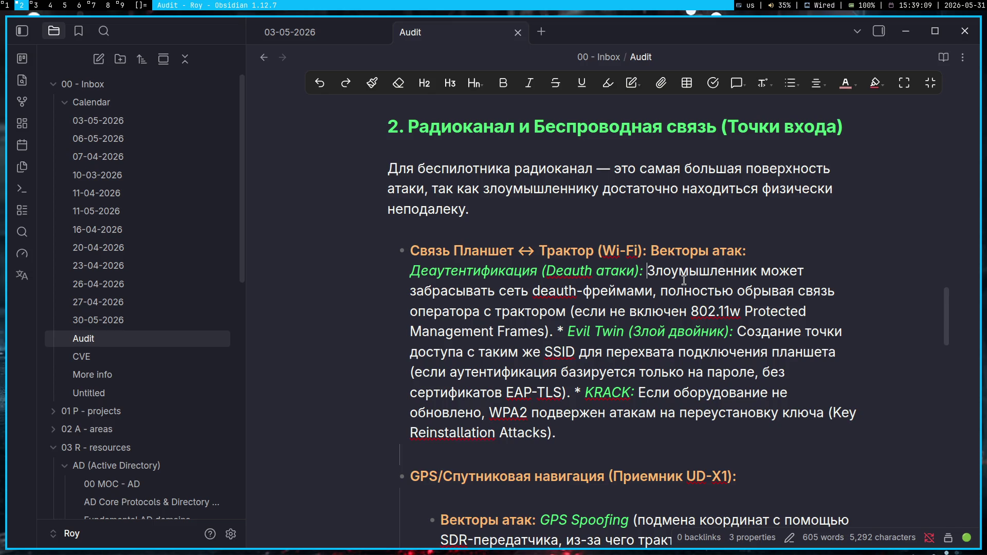
click(558, 332)
- Put Evil Twin and KRACK each on their own bullet line under the Wi-Fi entry
key(Return)
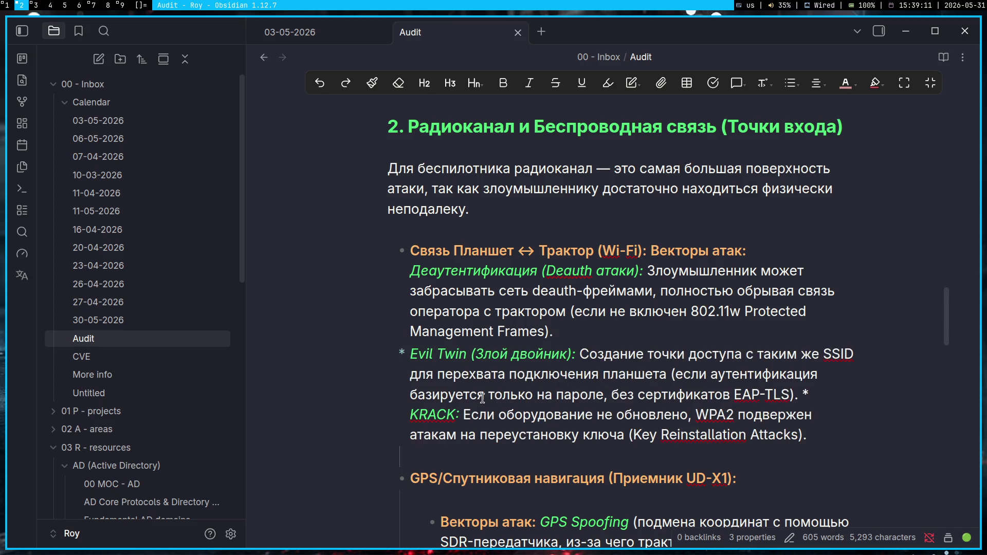
click(803, 394)
key(Return)
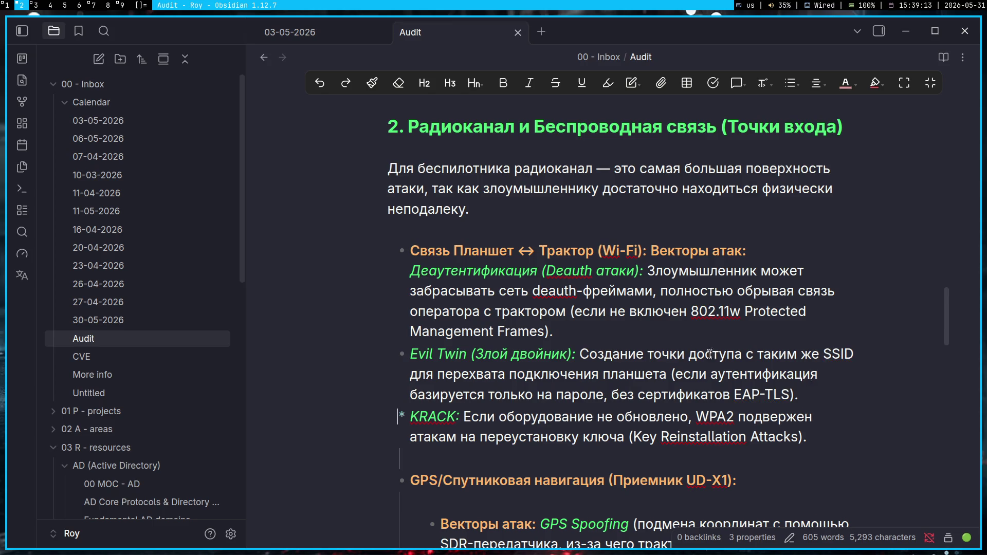
click(700, 334)
scroll(760, 436, down, 3)
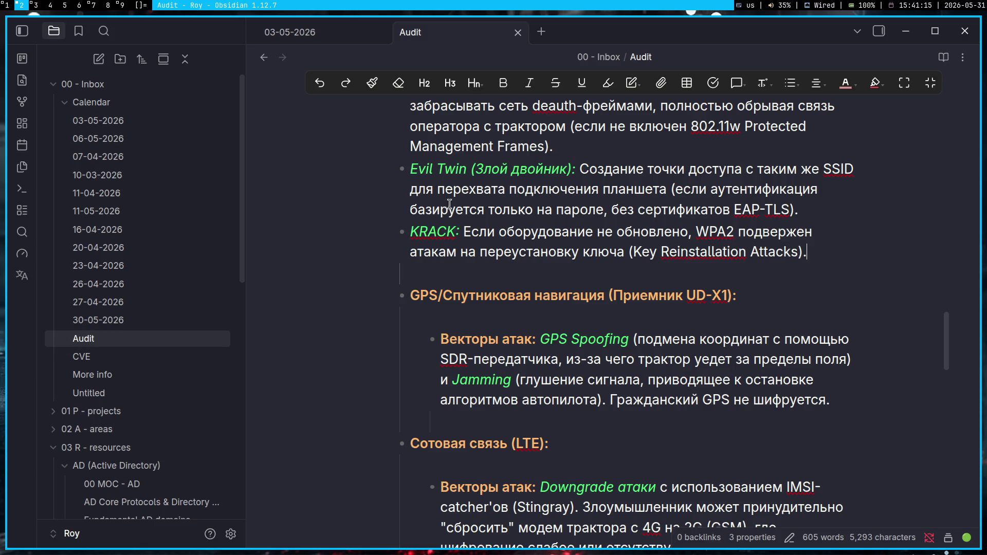
click(630, 146)
key(super+1)
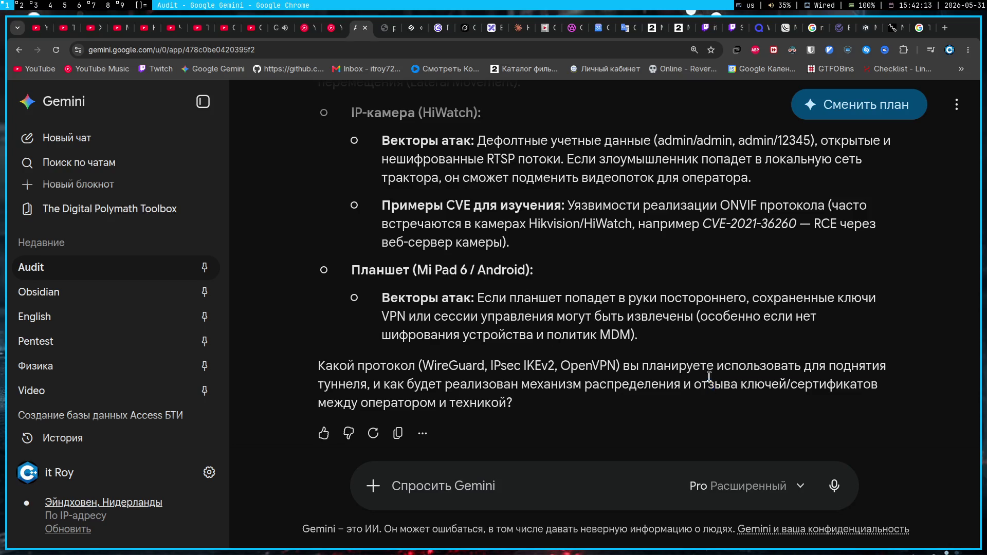
drag(717, 382, 422, 222)
click(588, 219)
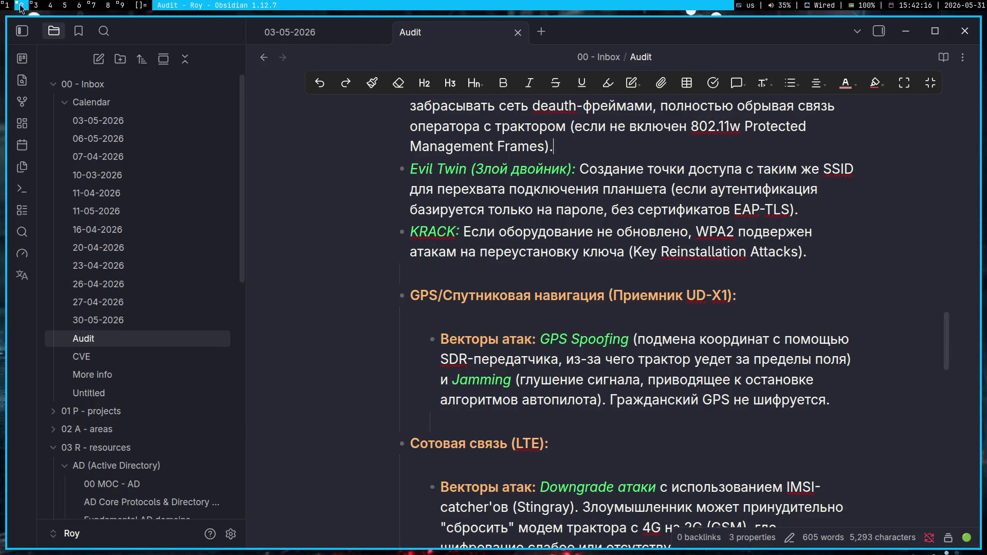
click(21, 7)
click(439, 312)
click(96, 6)
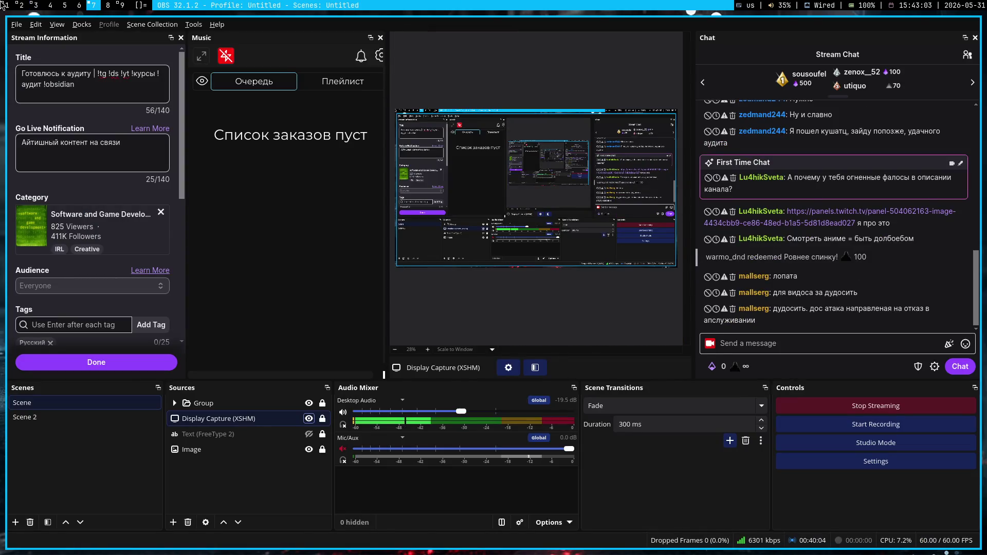
click(4, 6)
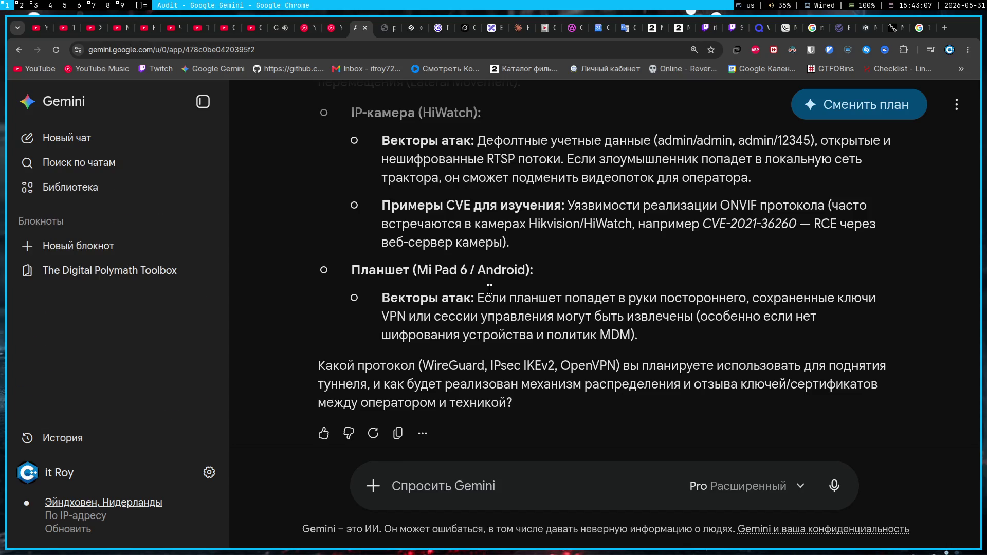
click(32, 5)
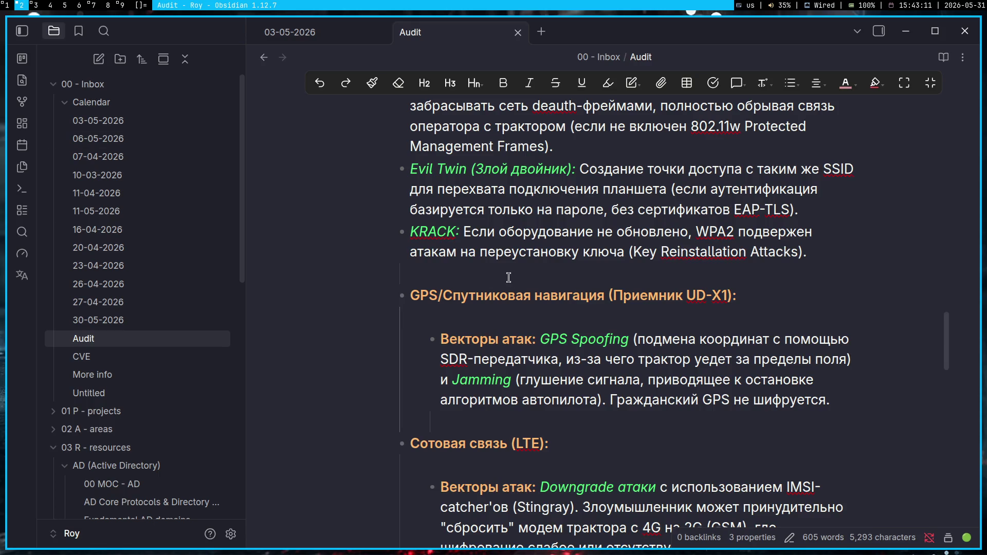
click(6, 5)
click(931, 50)
key(Escape)
key(super+2)
key(super+1)
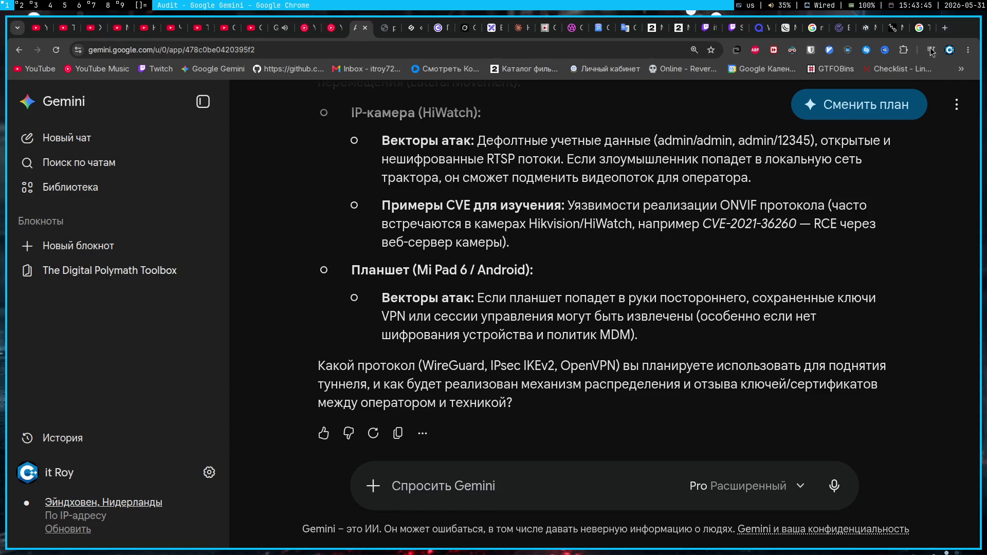
click(932, 49)
key(Escape)
key(super+2)
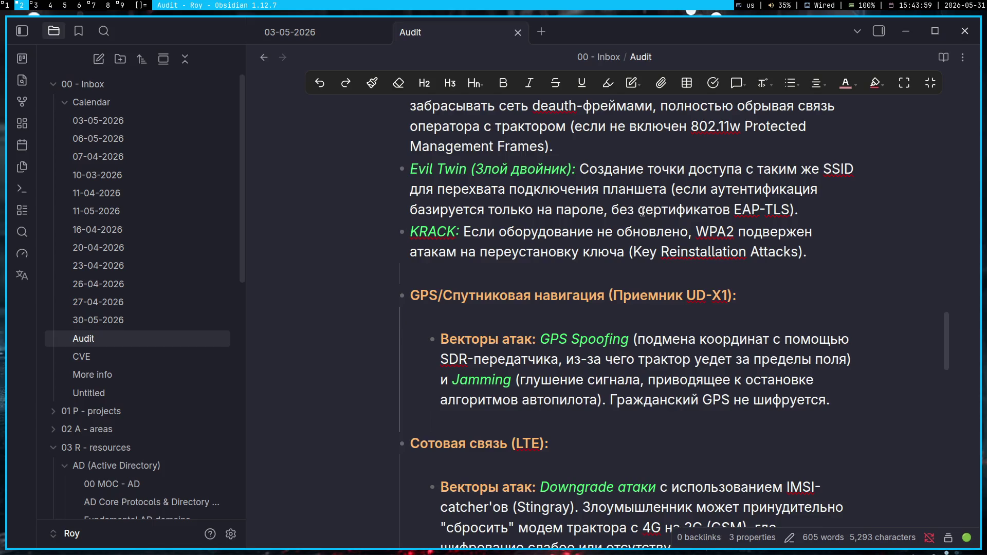
scroll(643, 212, down, 2)
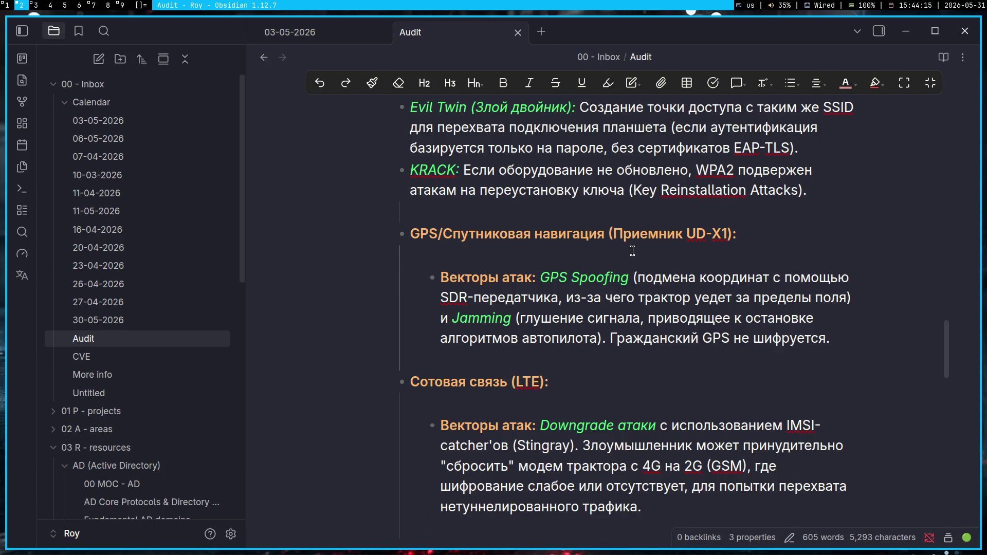
scroll(634, 251, down, 5)
scroll(639, 254, down, 3)
scroll(617, 262, down, 4)
scroll(590, 270, down, 2)
scroll(591, 287, down, 2)
scroll(591, 287, up, 5)
scroll(579, 279, up, 3)
scroll(563, 271, up, 2)
scroll(544, 261, up, 3)
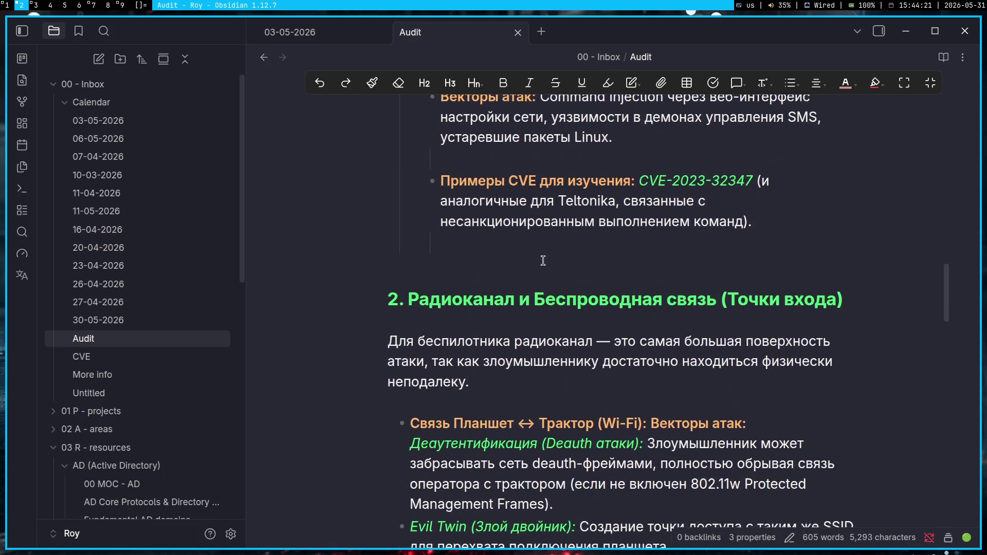
scroll(543, 261, down, 5)
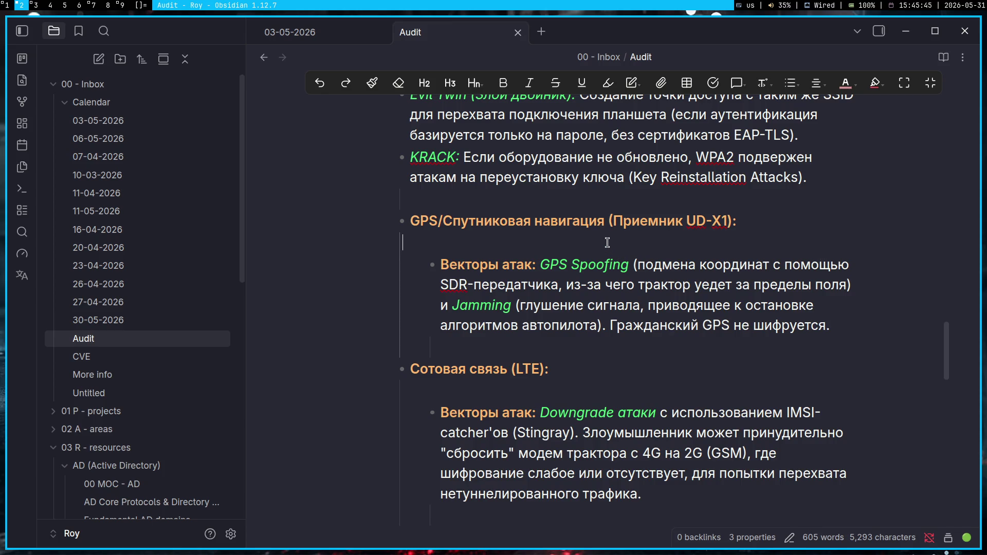
scroll(591, 238, down, 2)
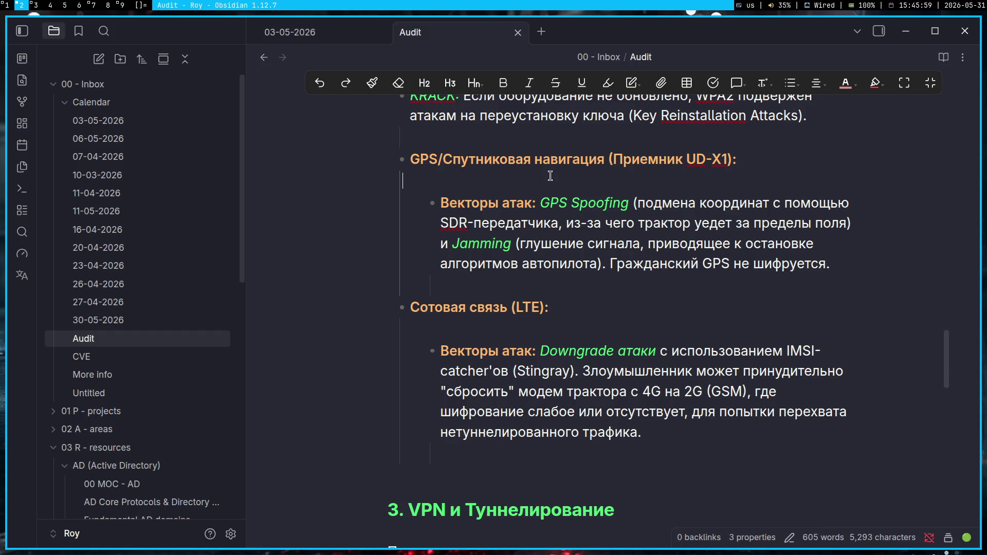
- Review the blank lines after the GPS and LTE bullets, select 'IMSI-catcher' and switch to Chrome
mouse_move(572, 222)
click(532, 283)
scroll(623, 275, down, 1)
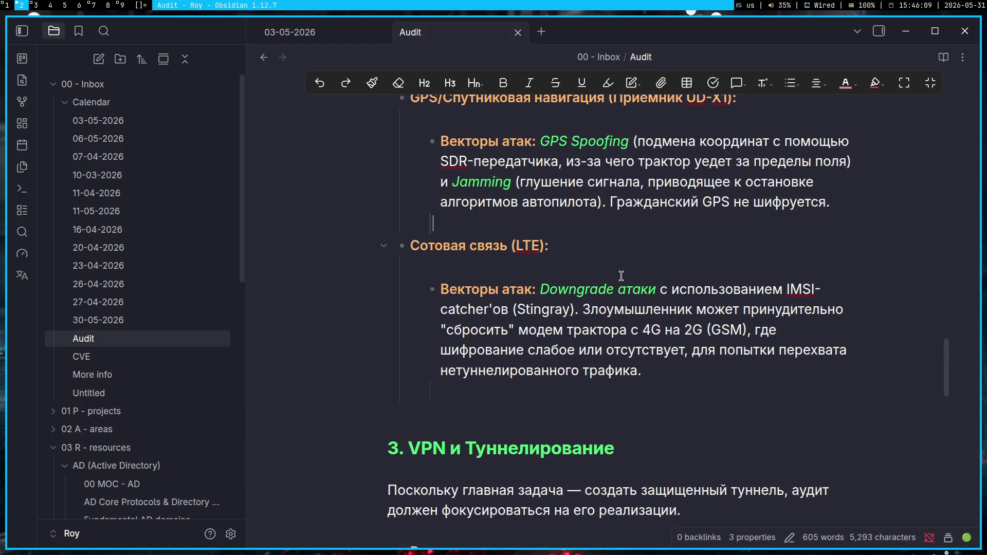
scroll(476, 273, down, 2)
scroll(476, 272, up, 1)
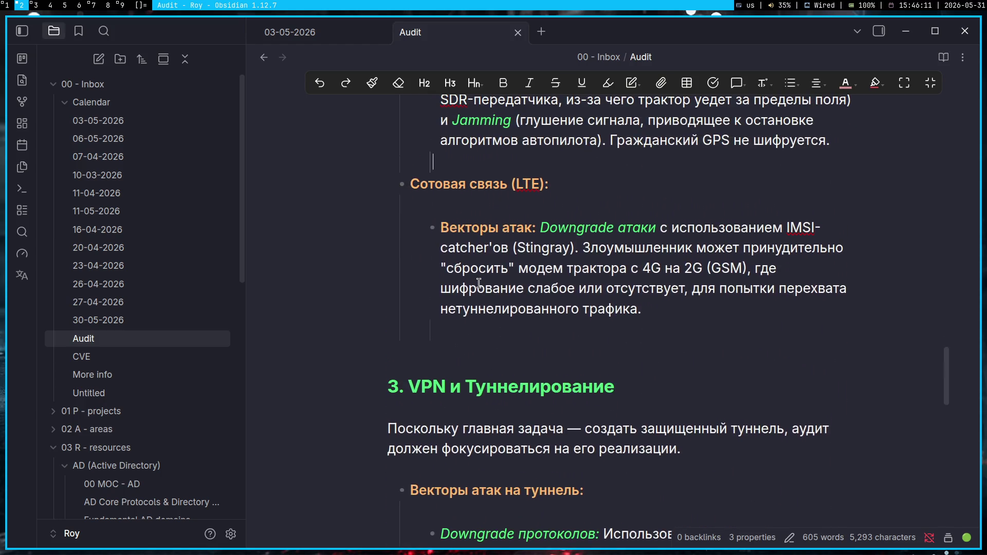
click(567, 339)
drag(786, 225, 485, 255)
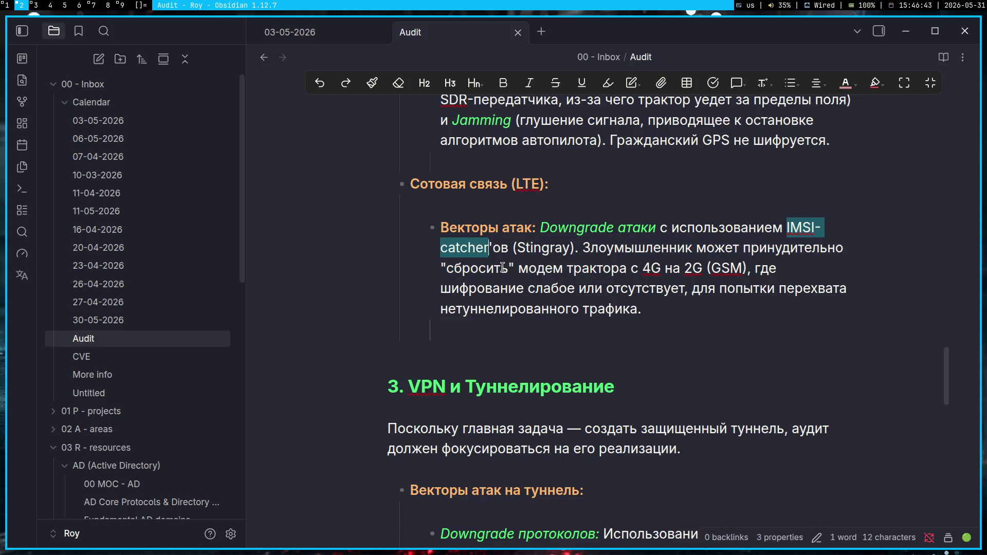
click(514, 270)
key(super+1)
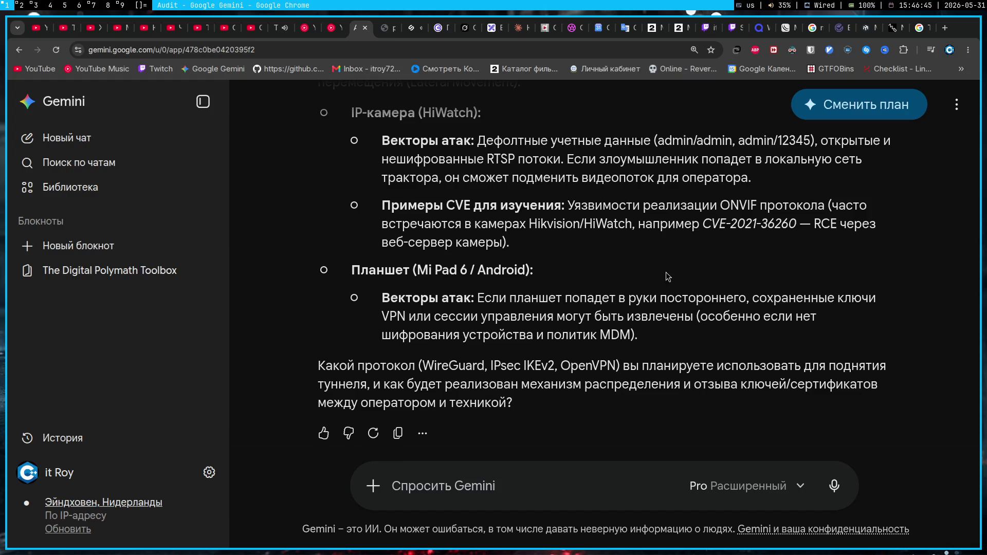
- Search Google for 'IMSI-catcher', then refine the query to 'IMSI-catcher это'
key(ctrl+t)
text(IMSI-catcher)
key(Return)
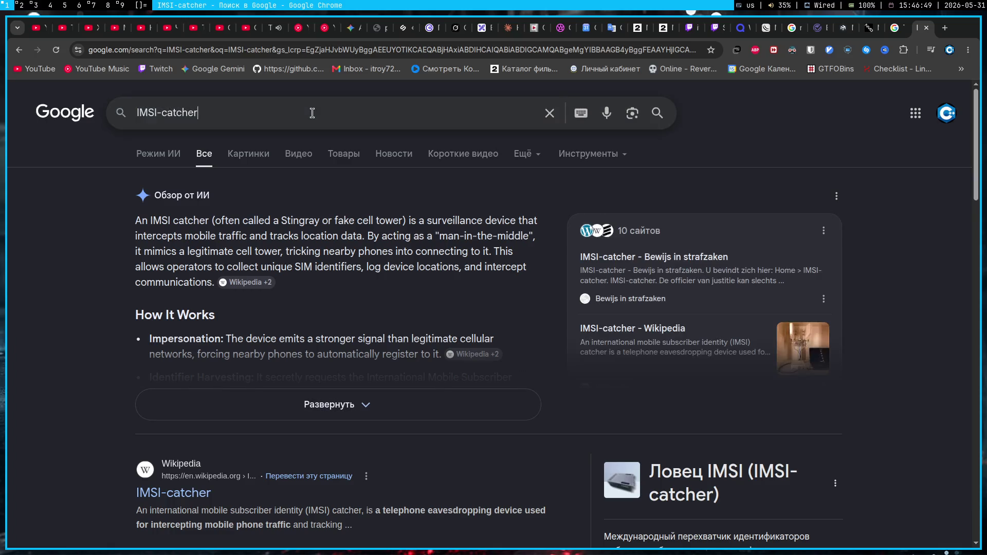
click(313, 114)
text(это)
key(Return)
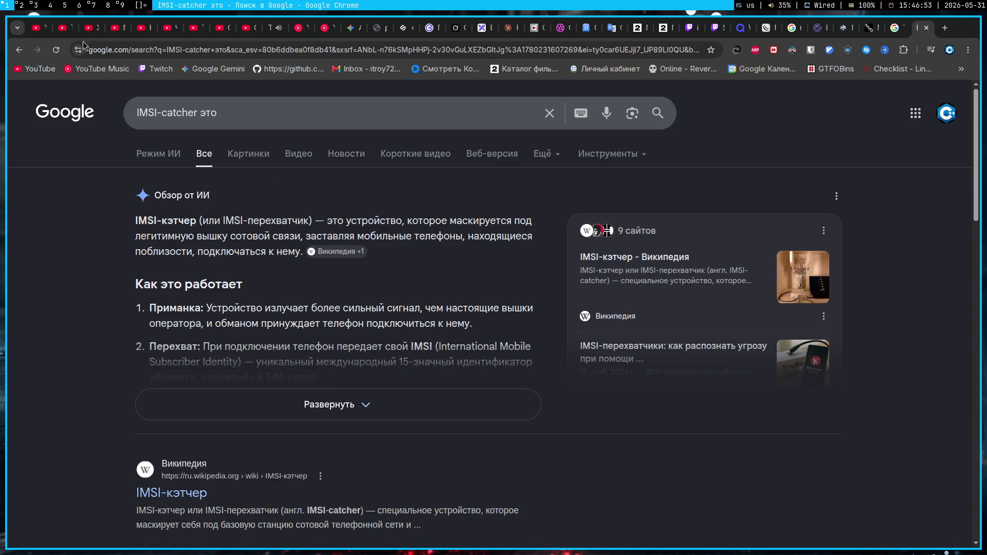
- Read the IMSI-кэтчер definition in the results, selecting it briefly
click(94, 6)
key(super+1)
mouse_move(137, 221)
mouse_down()
mouse_move(328, 221)
mouse_move(310, 222)
mouse_up()
click(408, 214)
scroll(407, 214, down, 4)
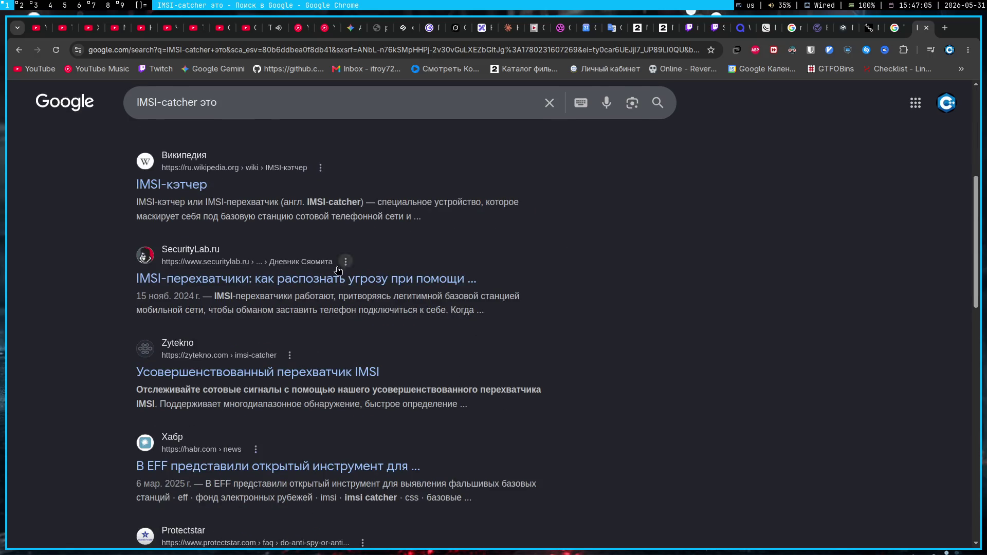
scroll(327, 284, up, 4)
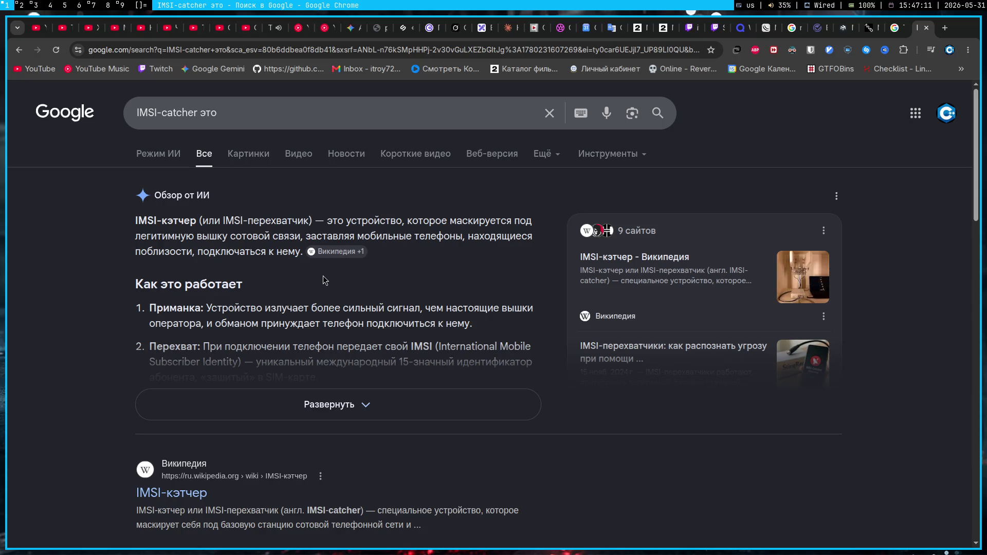
scroll(277, 319, down, 2)
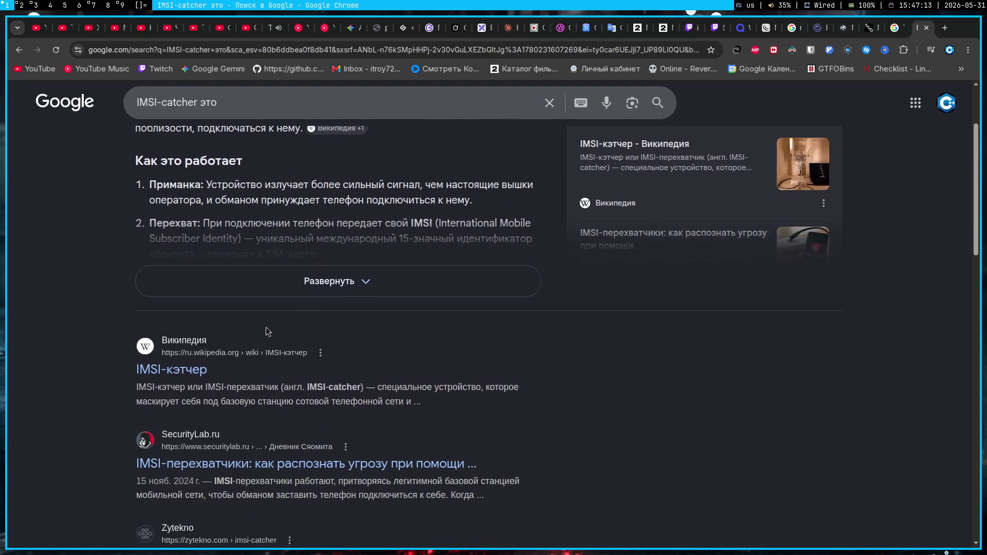
scroll(231, 335, down, 1)
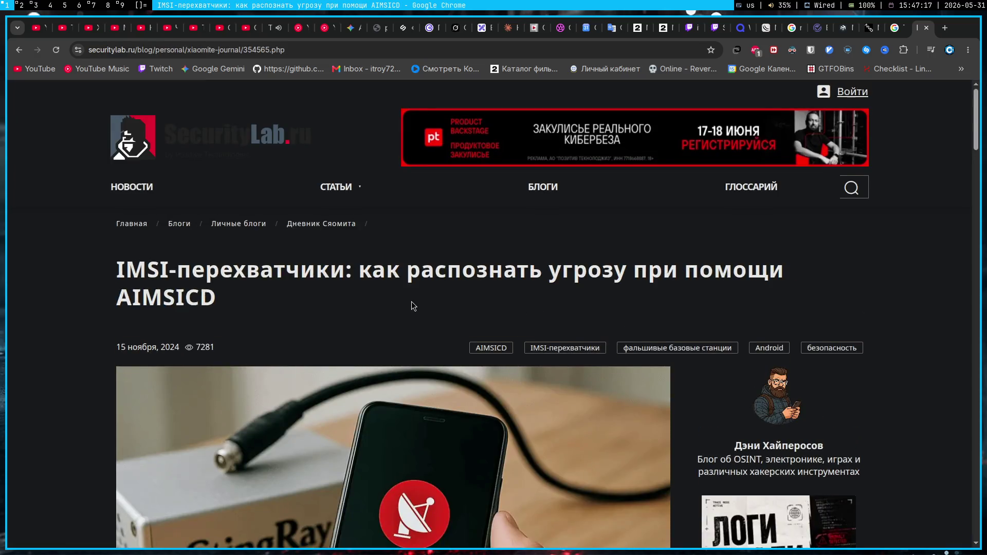
scroll(411, 306, down, 4)
scroll(400, 299, down, 5)
scroll(400, 297, down, 5)
scroll(398, 295, down, 5)
scroll(395, 292, down, 5)
scroll(390, 288, down, 5)
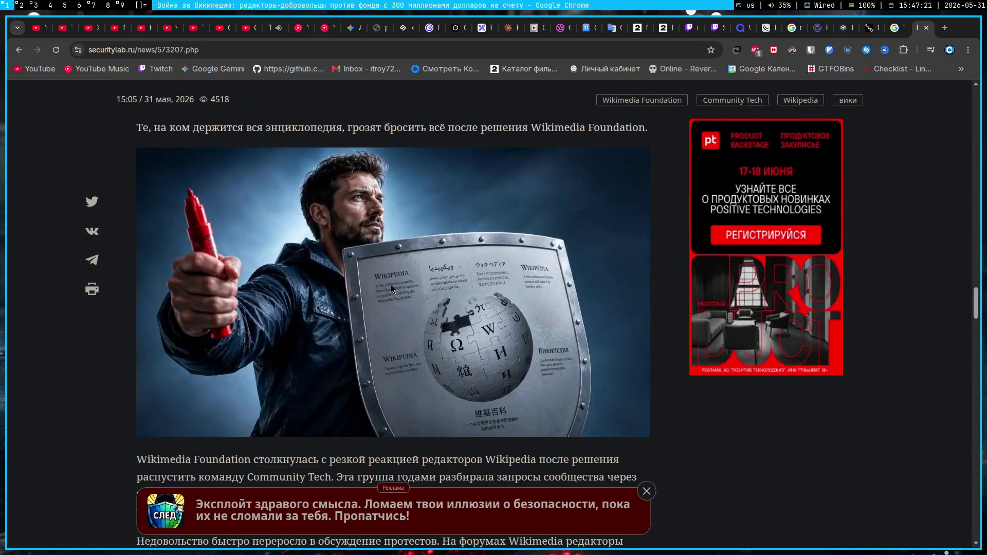
scroll(391, 287, down, 5)
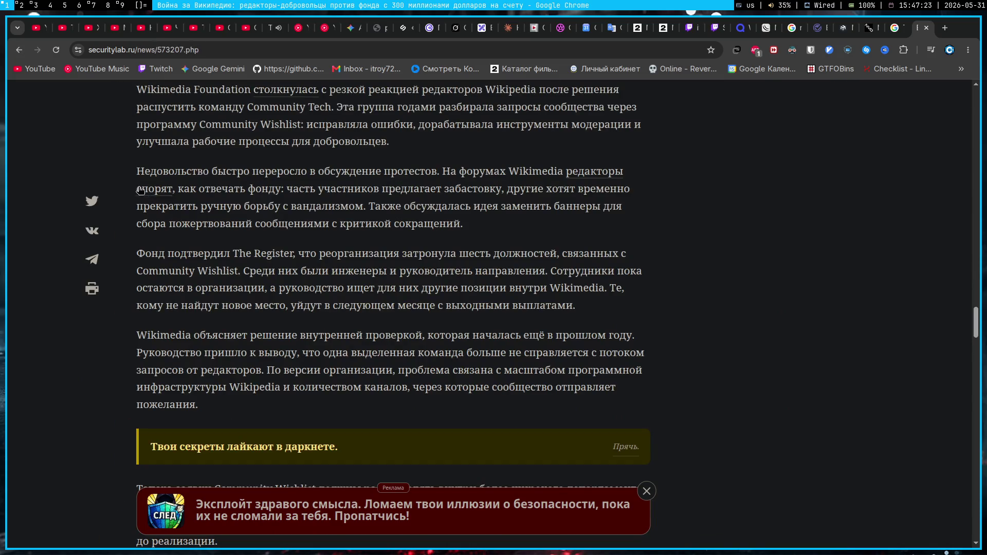
- Browse the IMSI-catcher image and web results, then return to the Obsidian Audit note
click(19, 51)
click(20, 52)
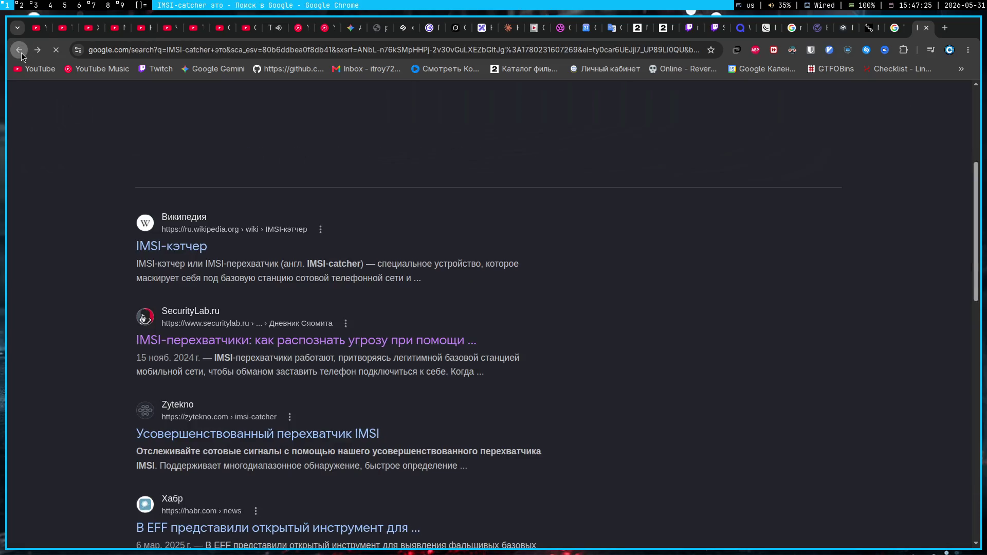
click(246, 160)
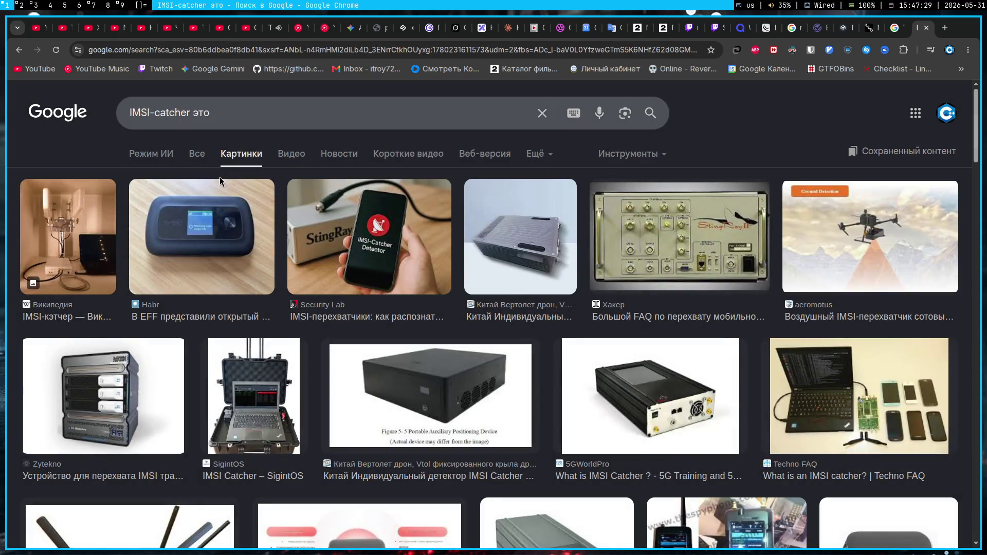
click(196, 154)
scroll(188, 217, down, 5)
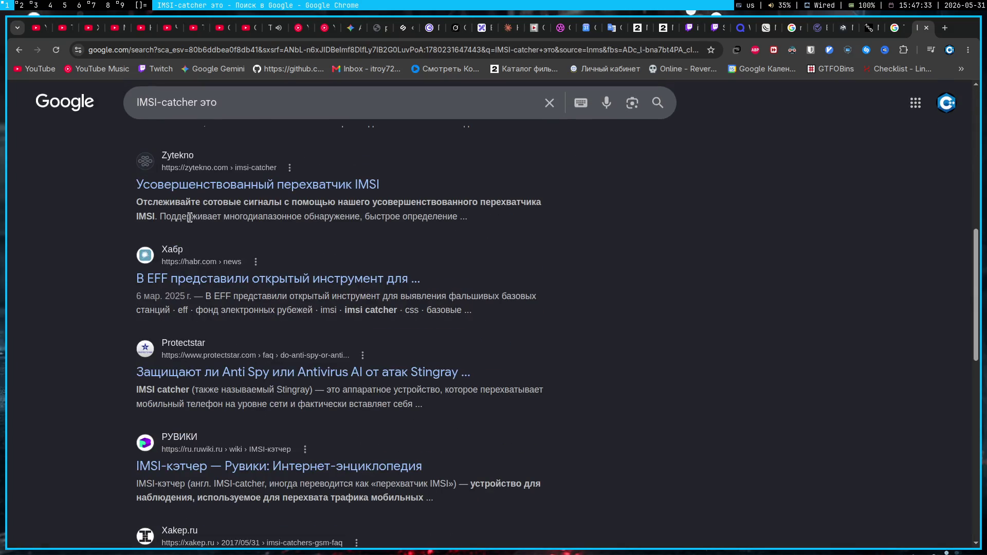
scroll(231, 377, up, 5)
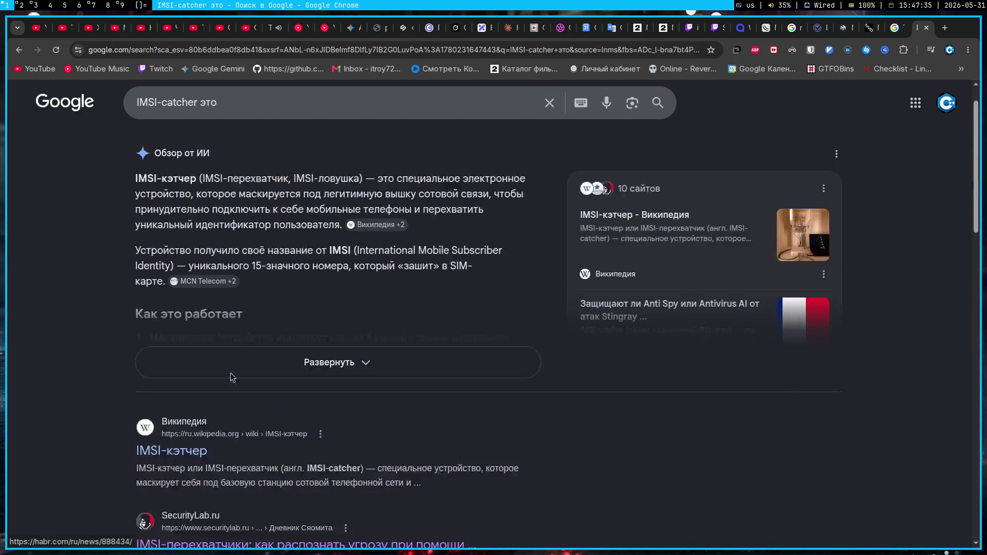
scroll(232, 378, up, 2)
click(21, 5)
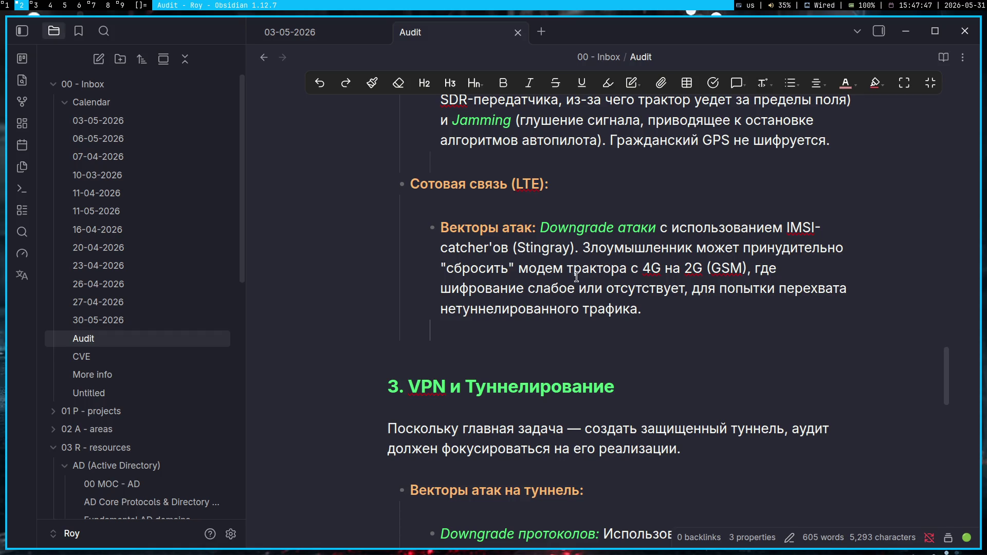
drag(643, 268, 701, 271)
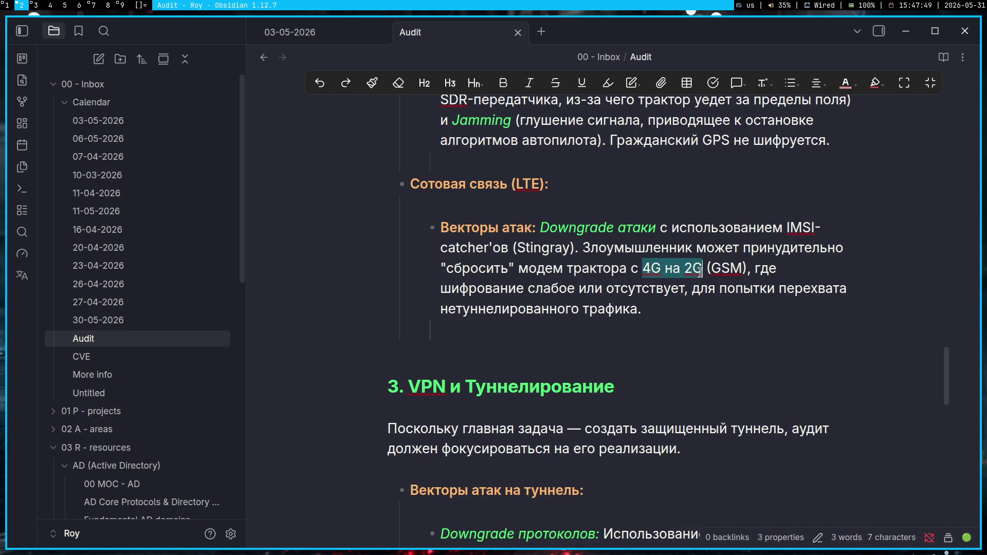
click(806, 268)
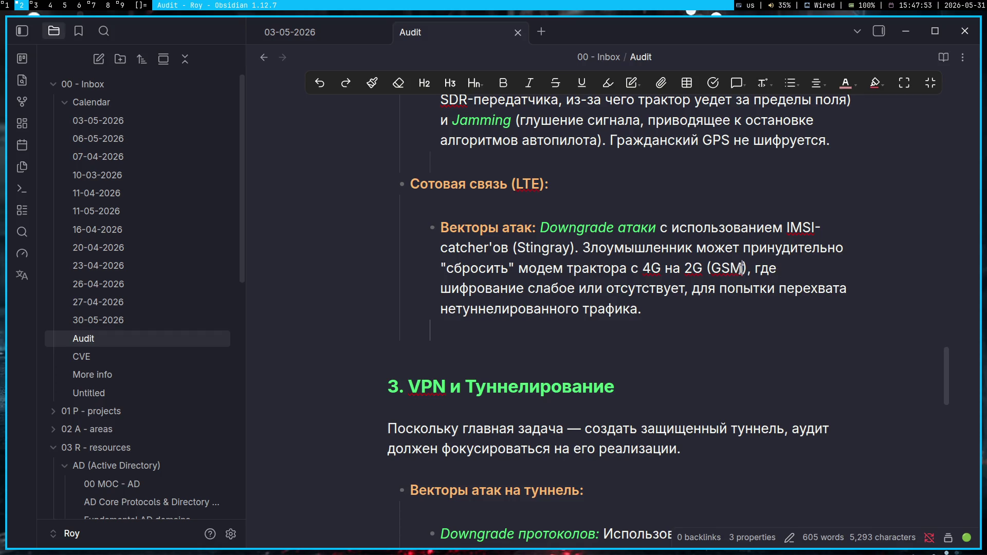
drag(743, 269, 714, 267)
key(End)
click(755, 270)
key(alt+Tab)
click(931, 50)
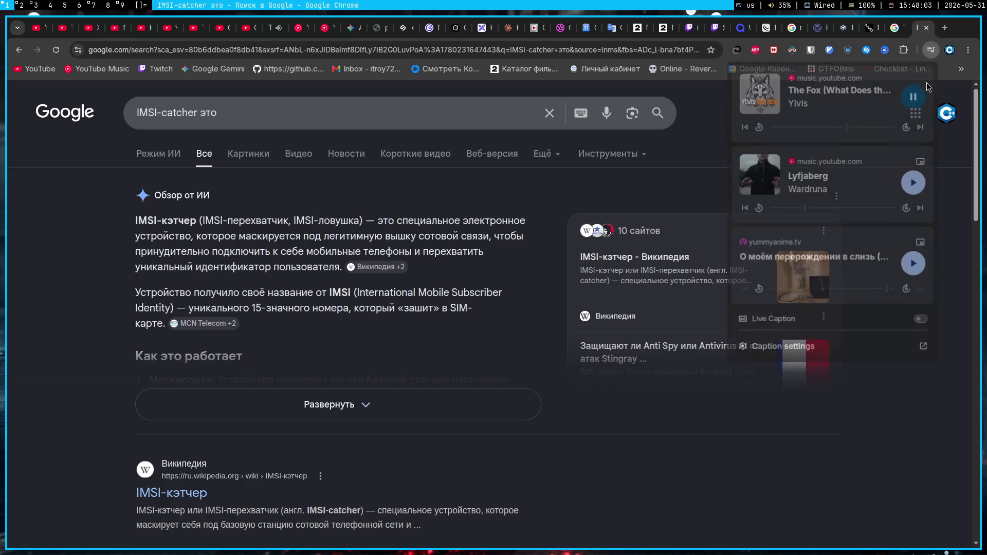
click(613, 153)
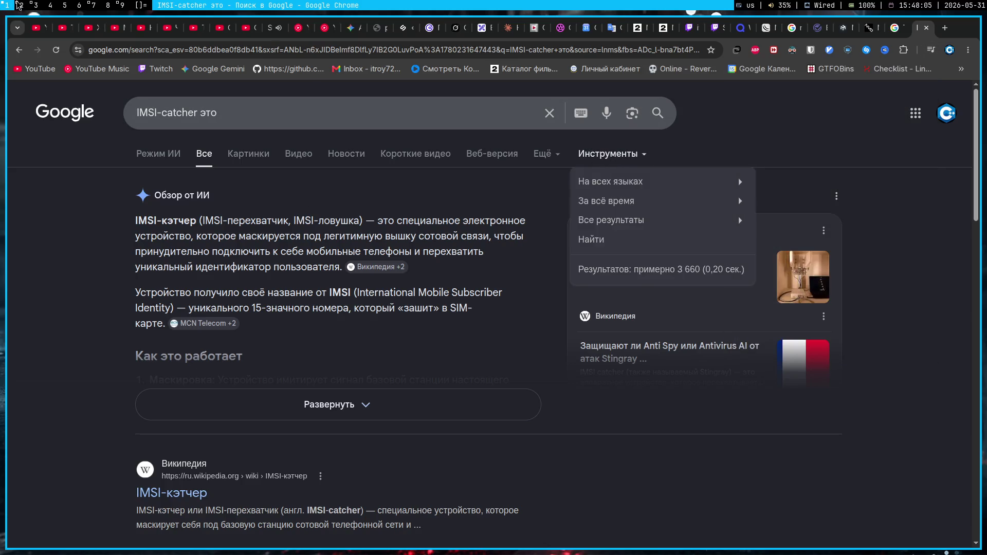
click(21, 5)
click(676, 326)
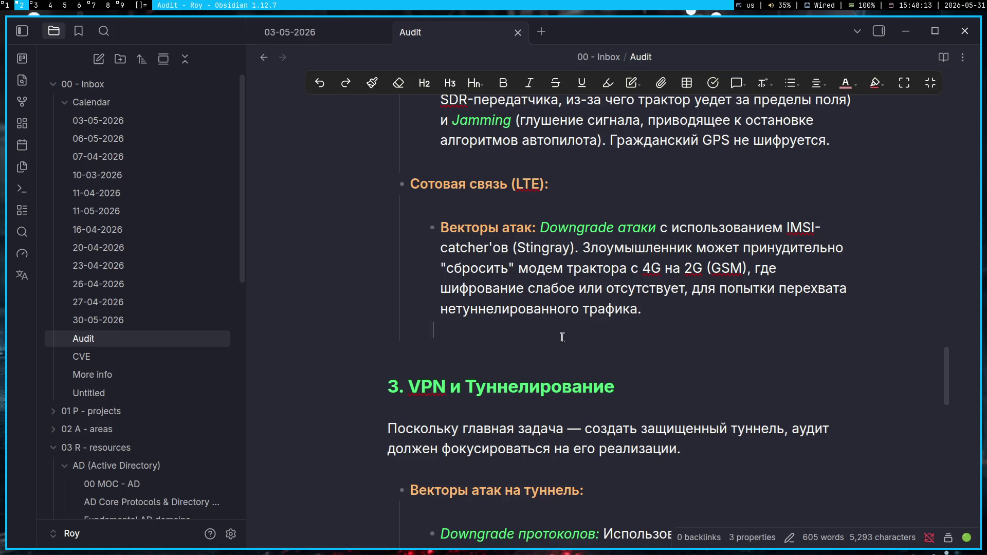
scroll(561, 337, down, 2)
scroll(562, 337, down, 4)
scroll(562, 337, down, 1)
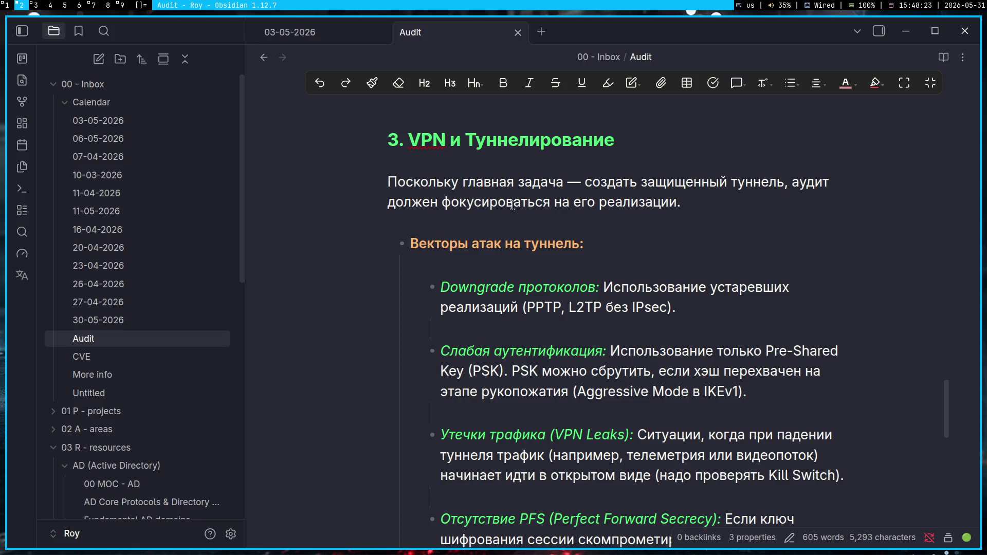
click(550, 276)
triple_click(639, 149)
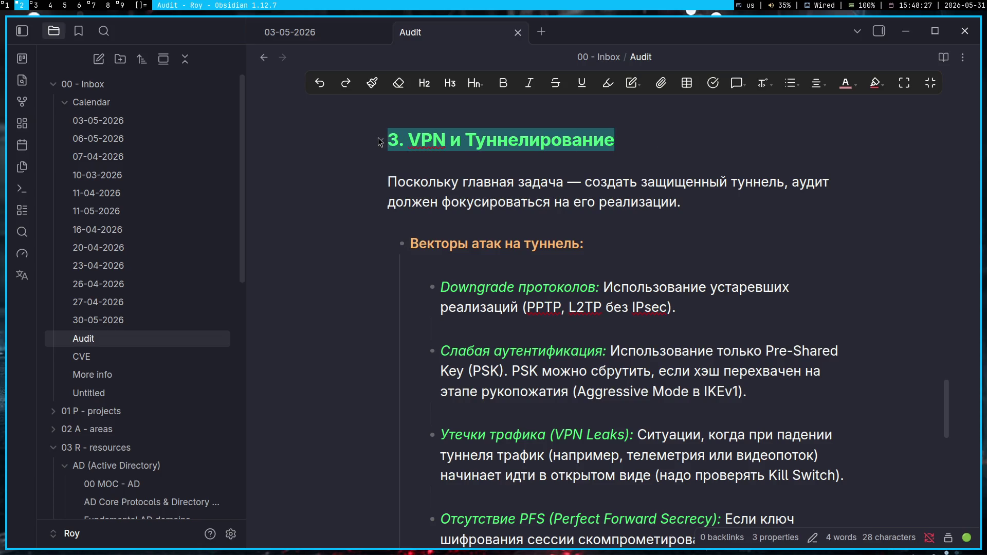
click(684, 229)
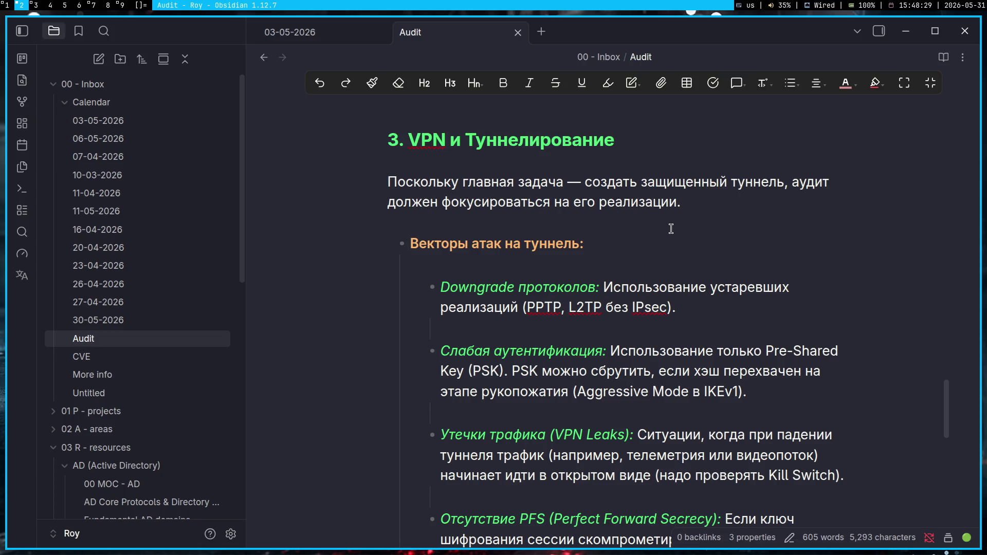
click(664, 238)
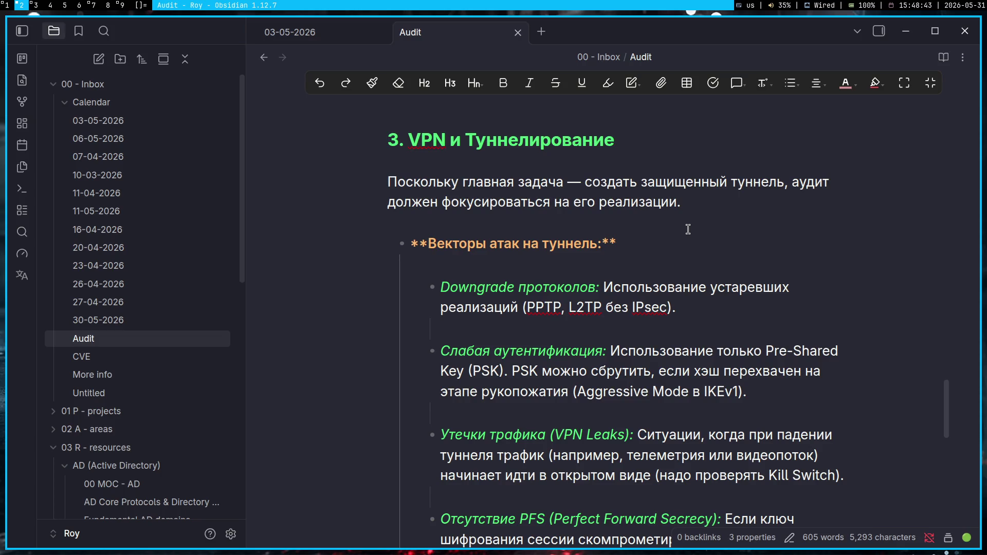
click(682, 223)
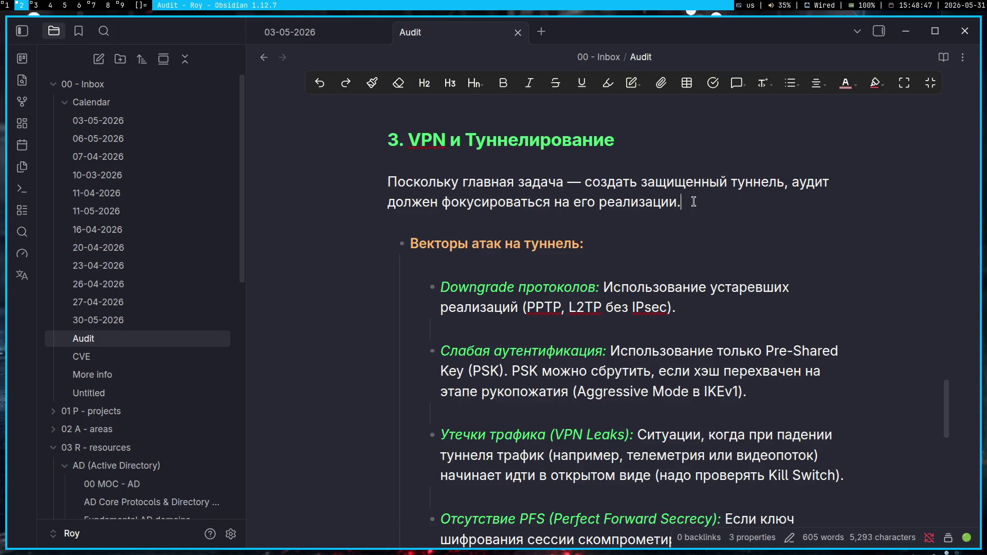
scroll(683, 263, down, 2)
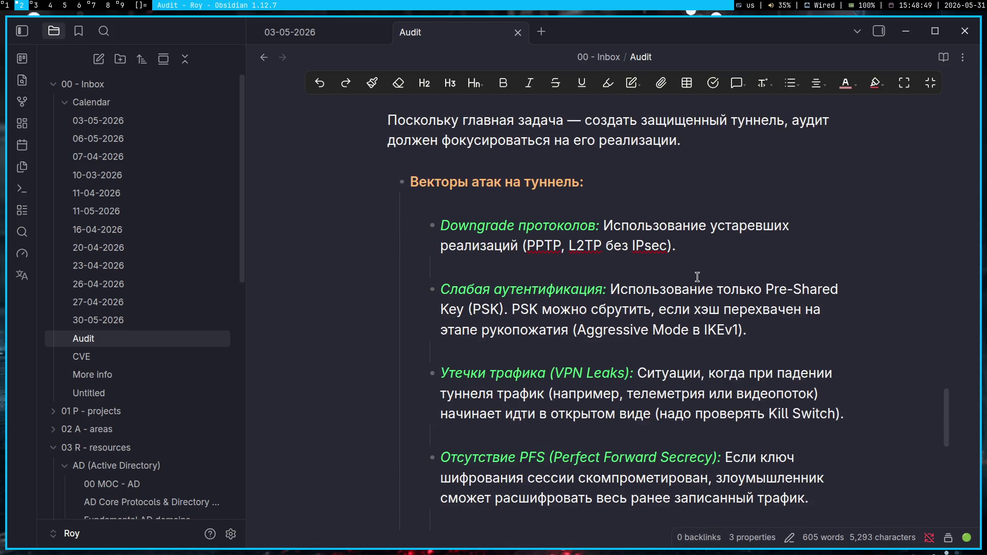
click(705, 284)
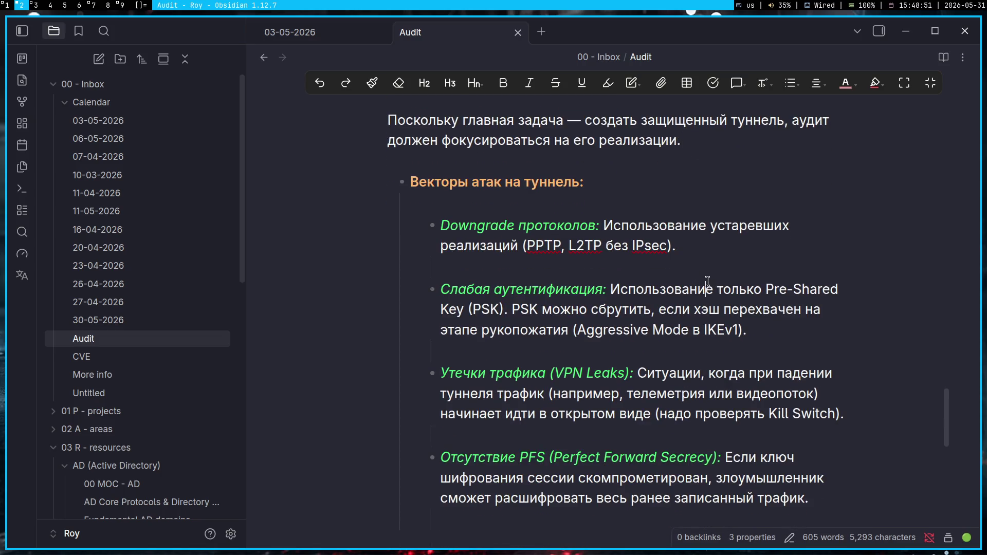
click(697, 249)
scroll(696, 249, down, 2)
key(alt+Tab)
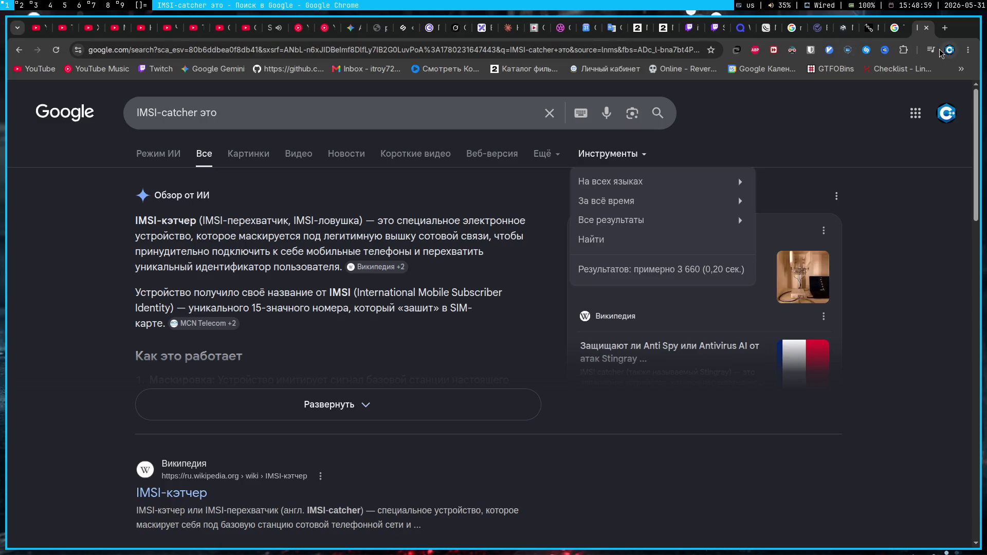
click(940, 50)
click(923, 125)
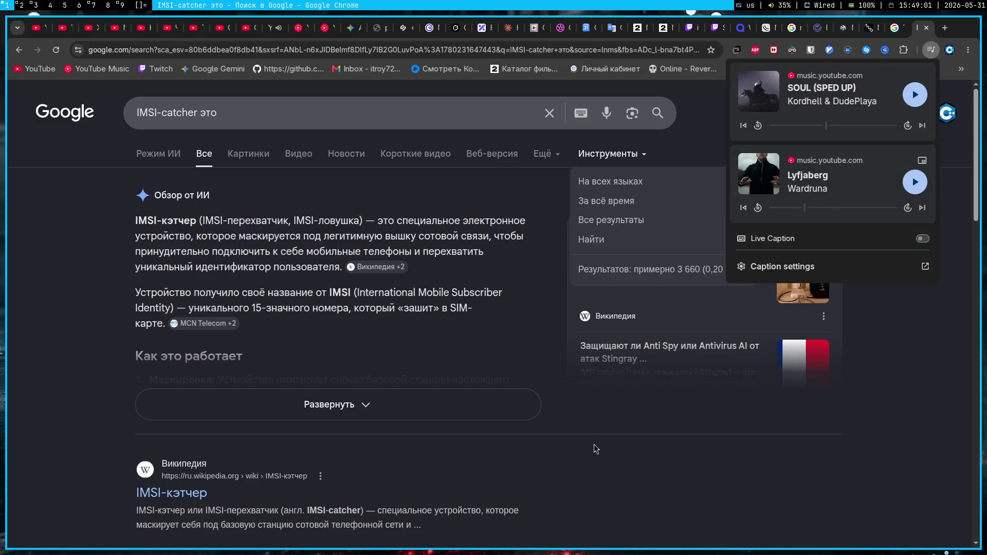
click(22, 4)
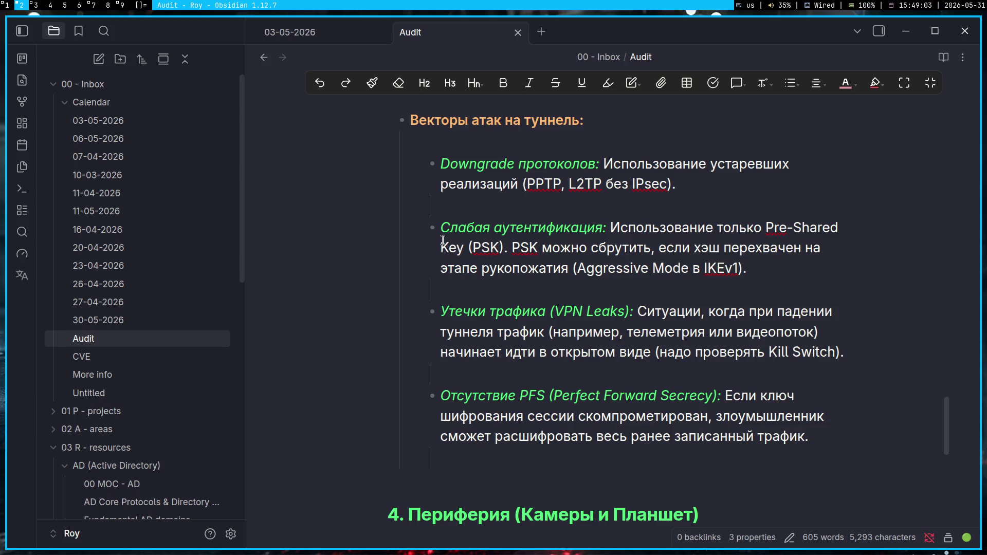
key(Down)
click(530, 211)
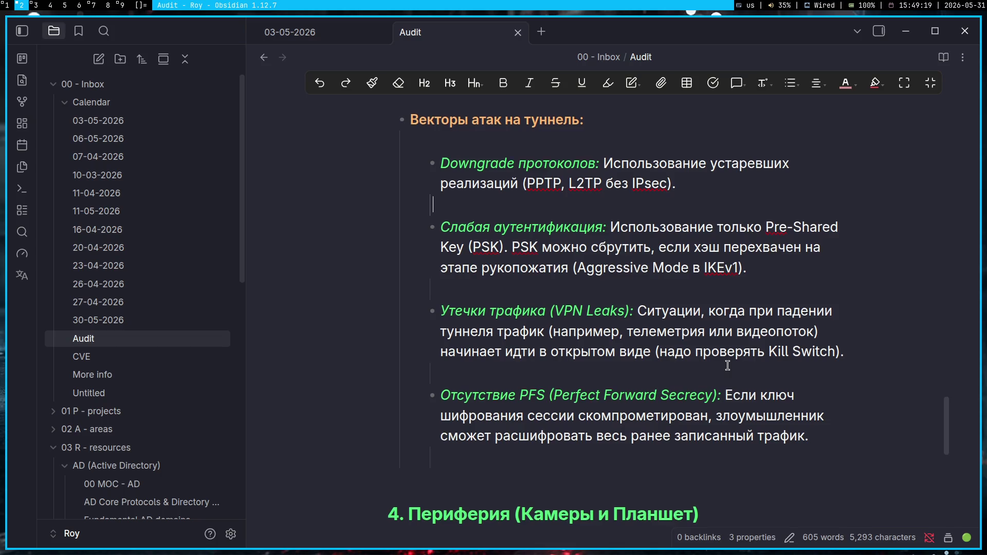
scroll(723, 371, down, 2)
shift+click(806, 314)
click(576, 240)
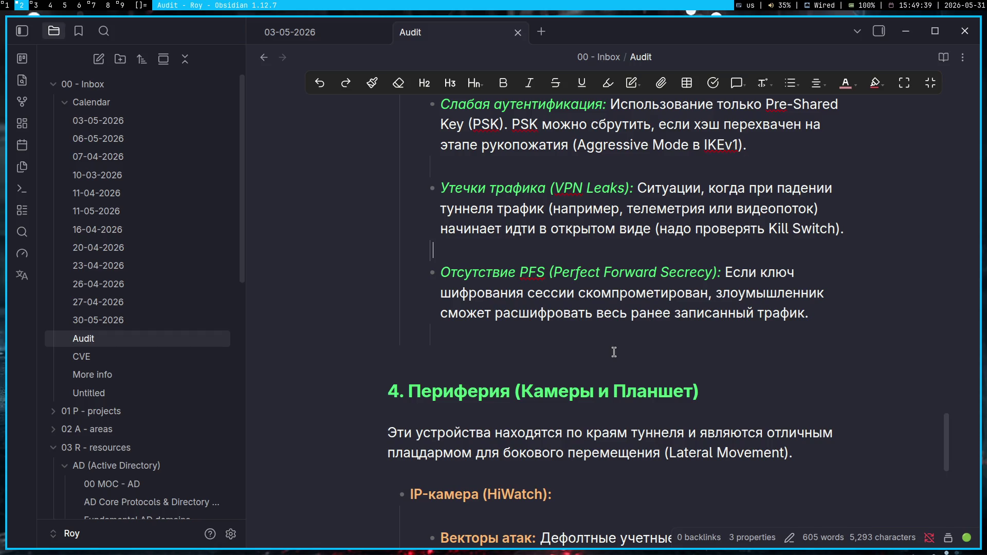
click(502, 354)
click(93, 8)
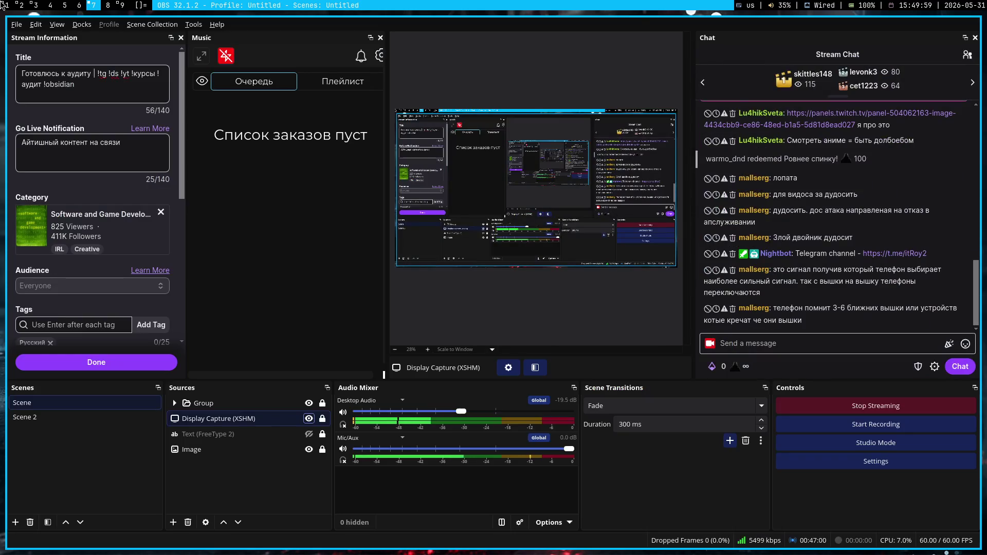
click(3, 7)
click(20, 6)
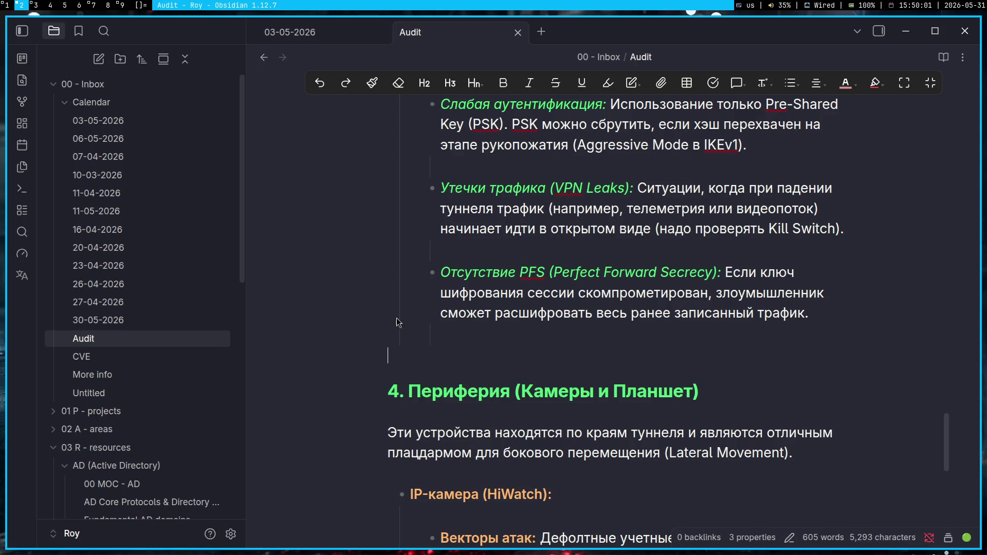
drag(575, 339, 436, 270)
click(574, 330)
scroll(427, 270, down, 3)
scroll(416, 267, down, 2)
scroll(416, 268, down, 2)
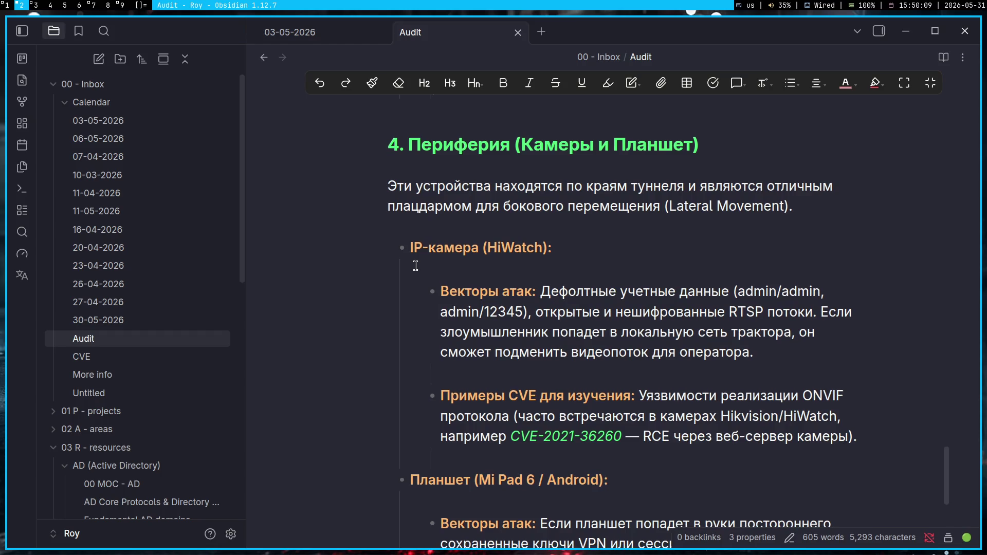
scroll(413, 268, down, 2)
scroll(422, 273, up, 3)
scroll(439, 276, up, 4)
scroll(444, 271, down, 5)
click(789, 207)
drag(515, 144, 629, 143)
click(609, 165)
click(655, 228)
key(super+1)
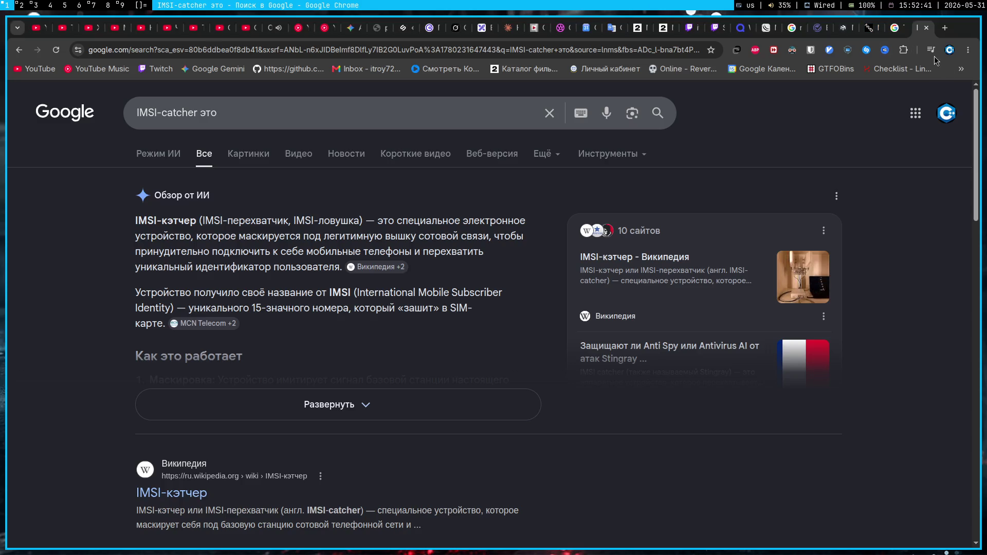
click(932, 50)
click(583, 184)
click(18, 5)
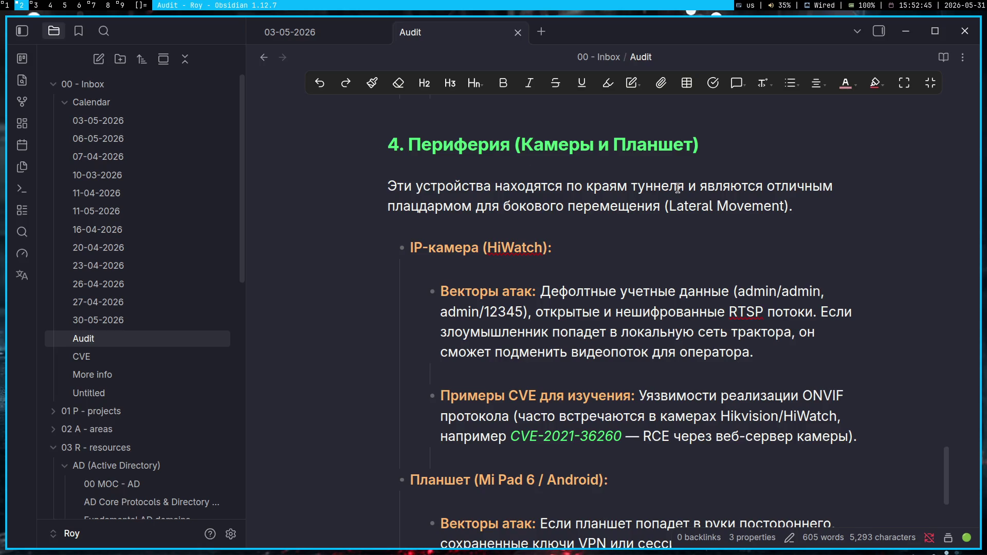
click(568, 233)
scroll(454, 222, down, 1)
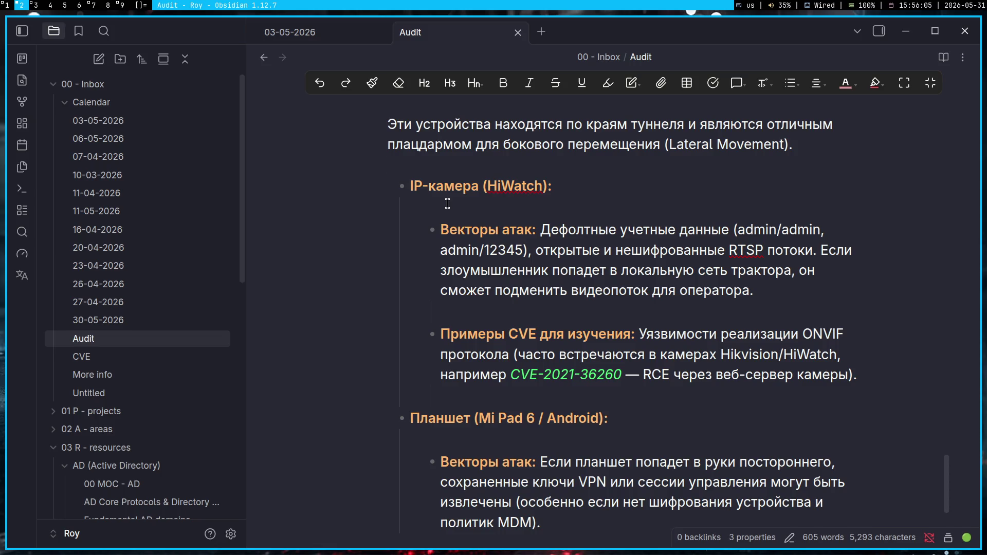
- Review the attack-vectors sentence in the Audit note by selecting and deselecting it
drag(756, 290, 823, 250)
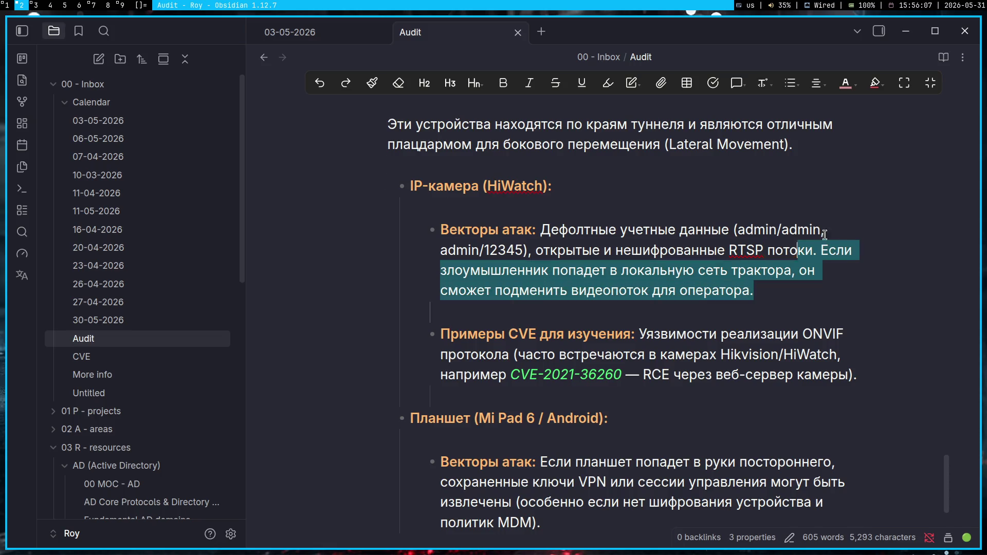
click(759, 291)
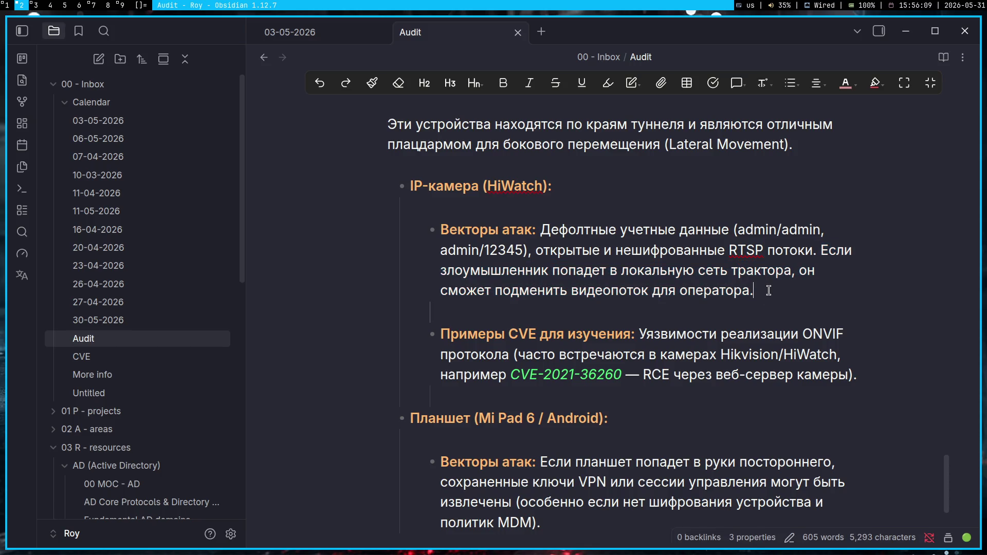
drag(759, 291, 803, 252)
click(812, 279)
scroll(793, 276, down, 2)
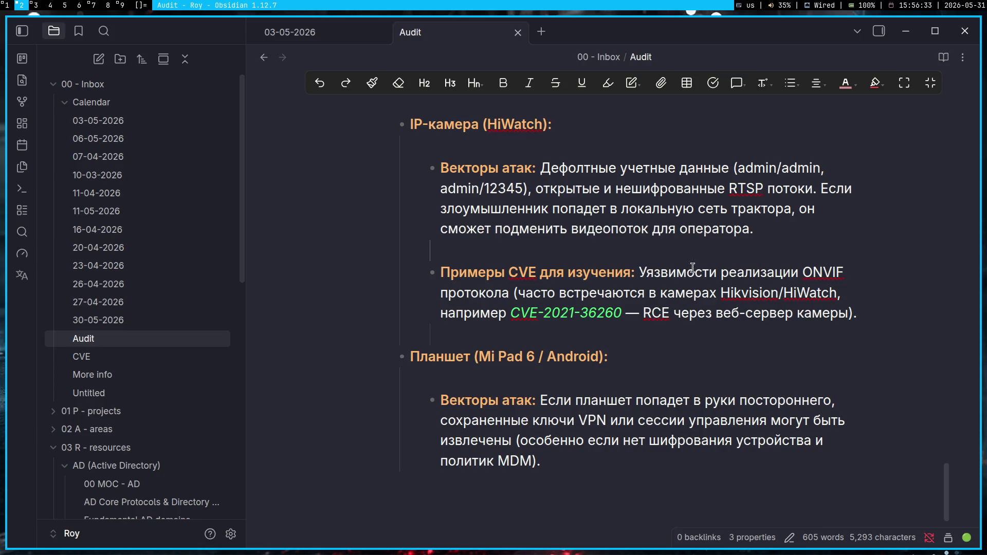
- Select the word RCE in the note and switch to the browser window
double_click(656, 313)
key(ctrl+c)
key(super+1)
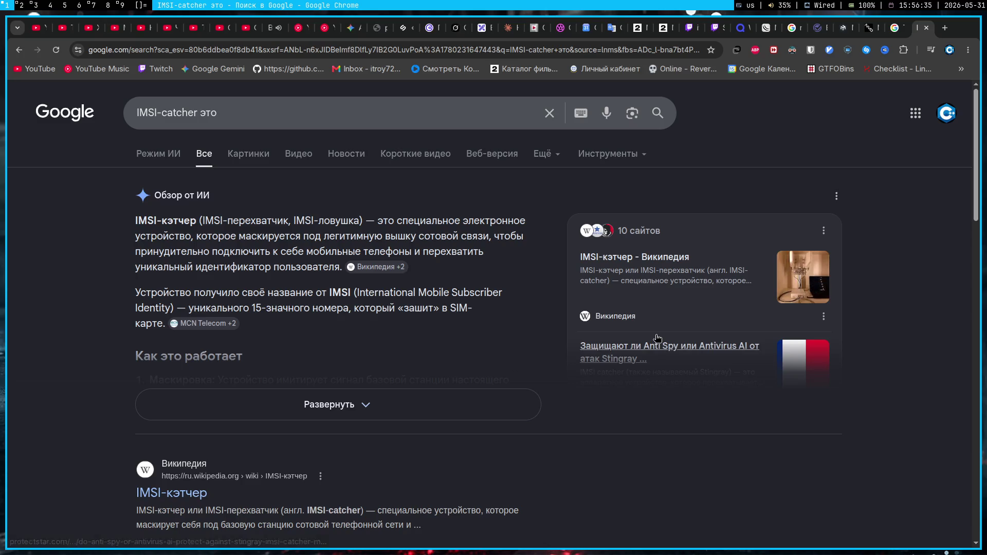
- Search Google for 'RCE это' and then 'RCE pentest это', replacing the IMSI-catcher query
click(194, 112)
drag(200, 113, 136, 112)
key(ctrl+v)
key(Return)
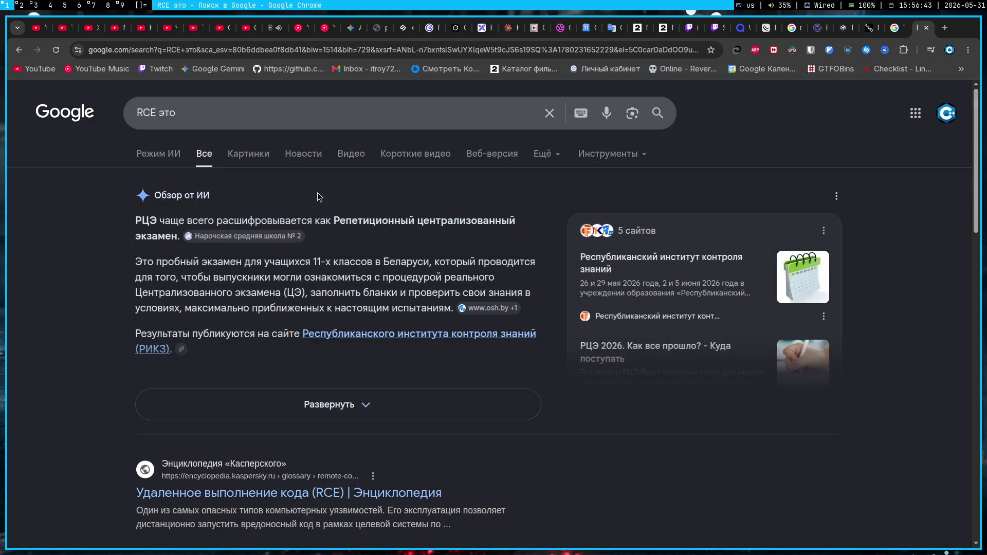
click(198, 113)
key(ctrl+Left)
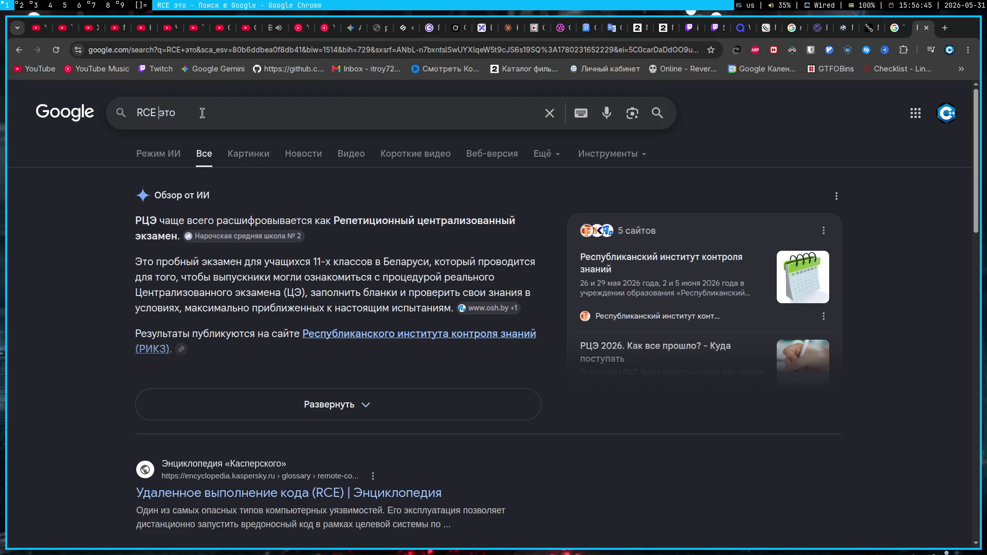
text(pentes)
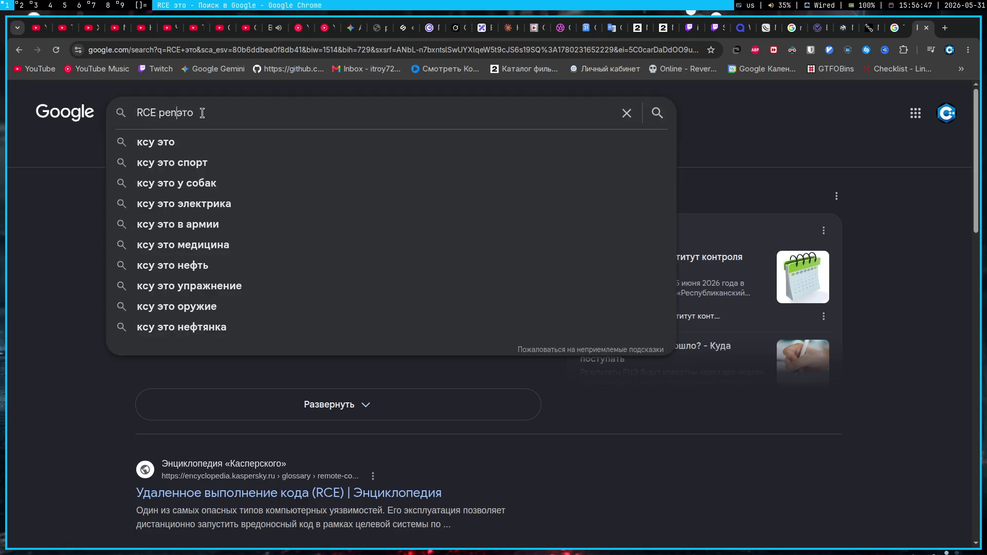
text(t)
key(Return)
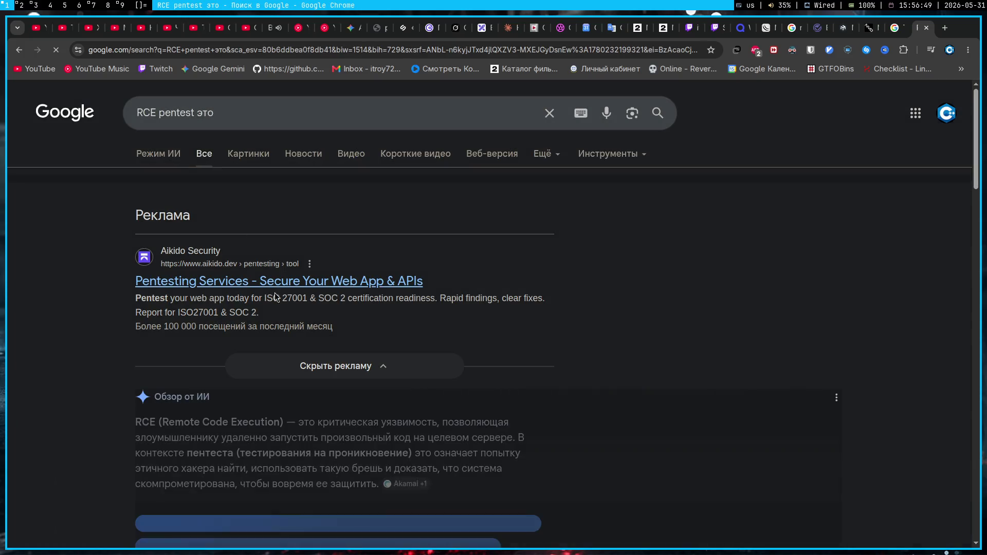
- Search 'что такое RCE', read Kaspersky's RCE encyclopedia article, and return to the Audit note
key(slash)
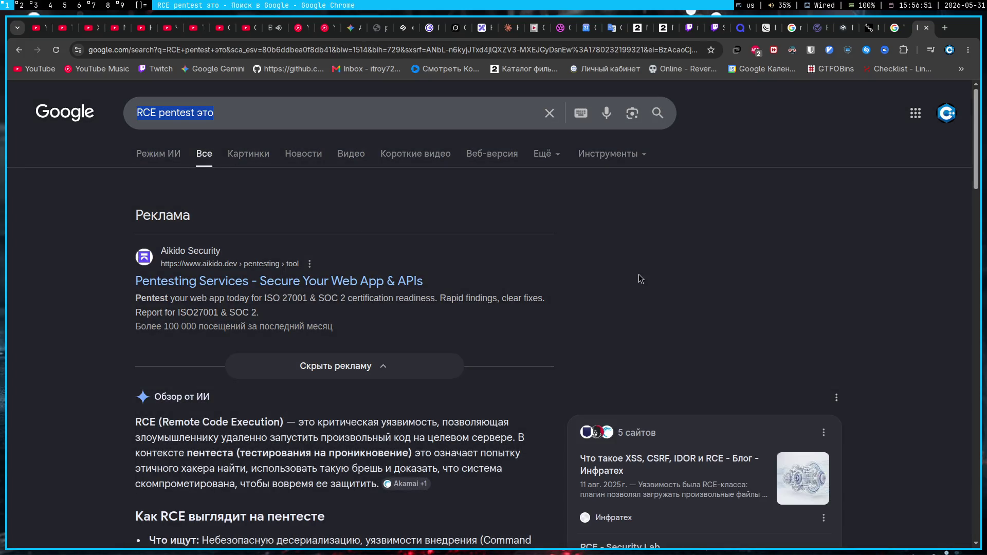
text(что такое RCE)
key(Return)
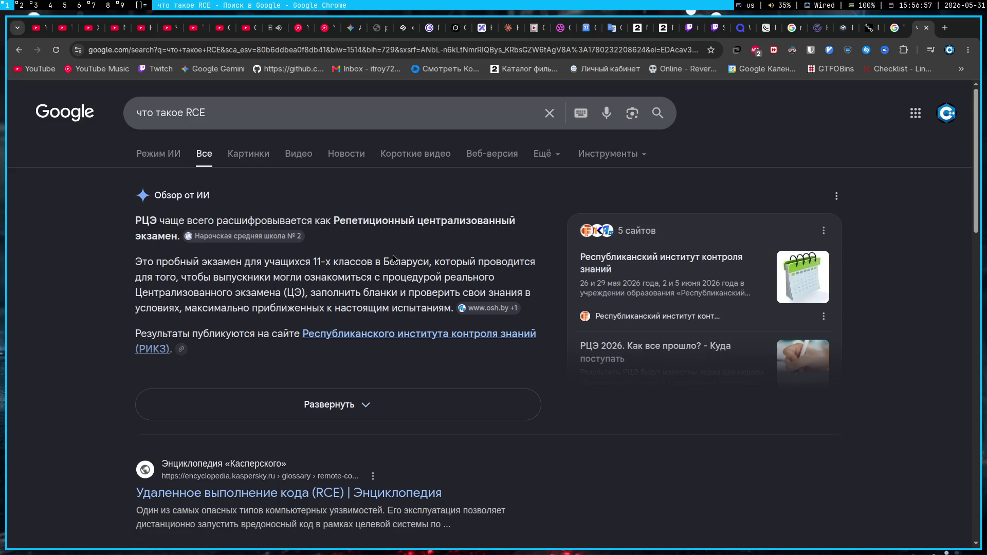
scroll(394, 259, down, 3)
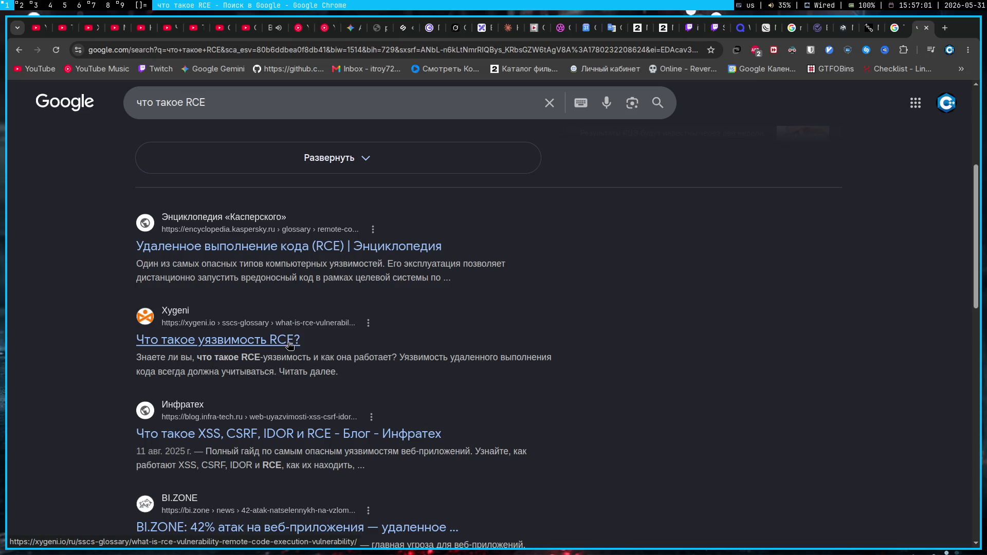
click(314, 255)
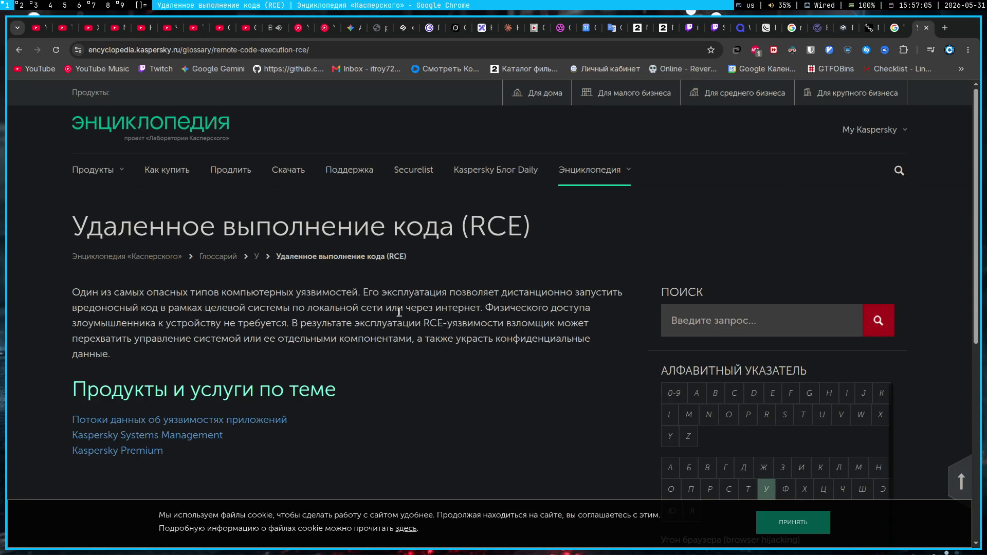
click(930, 49)
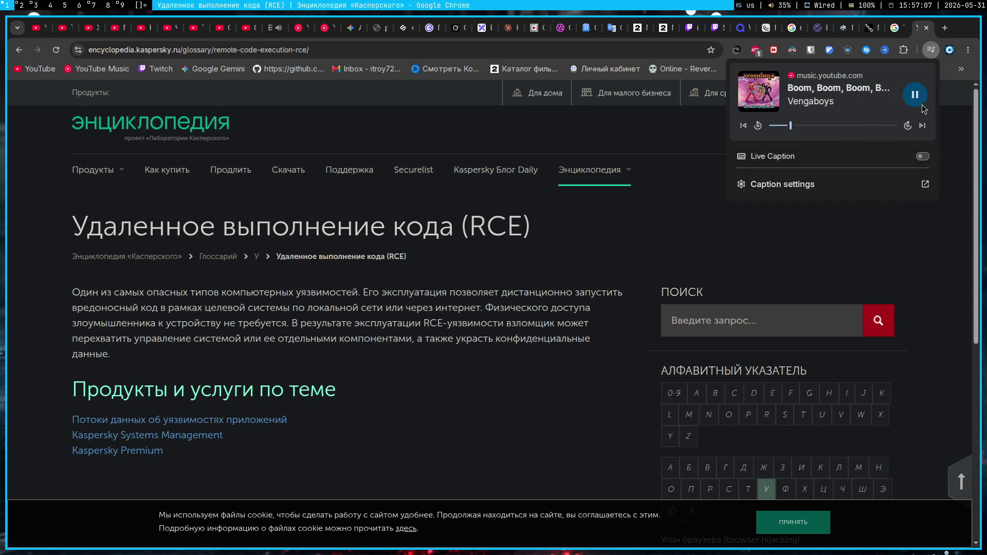
click(871, 245)
key(super+2)
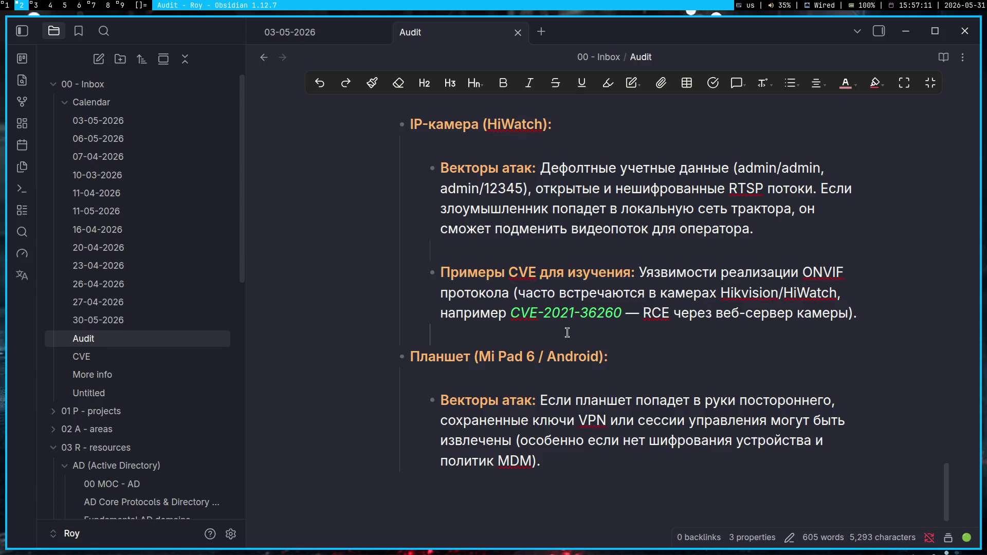
scroll(567, 333, down, 2)
- Select the three critical CVE bullets in the Audit note and switch to the browser
click(563, 316)
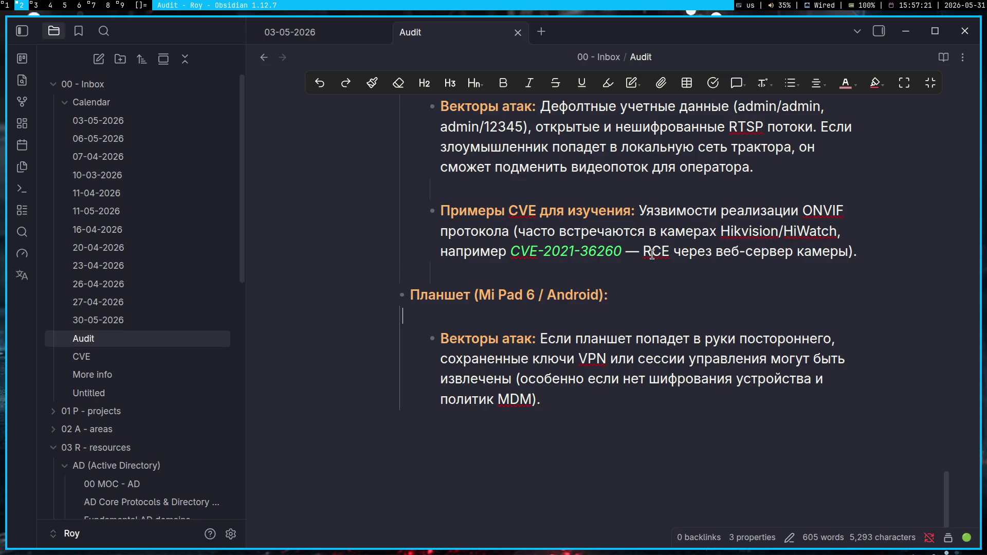
click(614, 270)
scroll(617, 299, up, 2)
scroll(618, 300, up, 2)
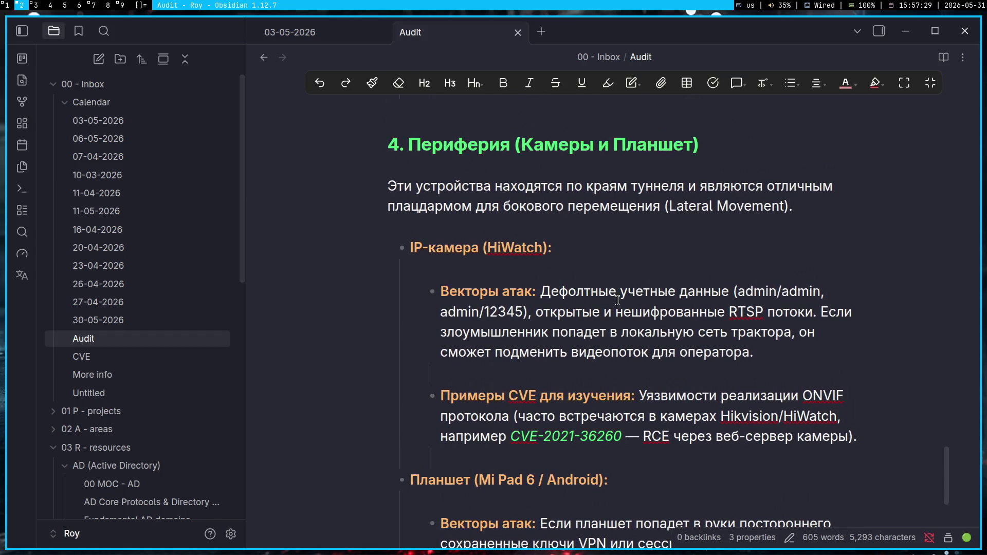
scroll(618, 299, up, 10)
scroll(602, 300, up, 10)
scroll(562, 299, up, 10)
scroll(563, 305, up, 6)
scroll(565, 312, down, 7)
scroll(565, 312, up, 3)
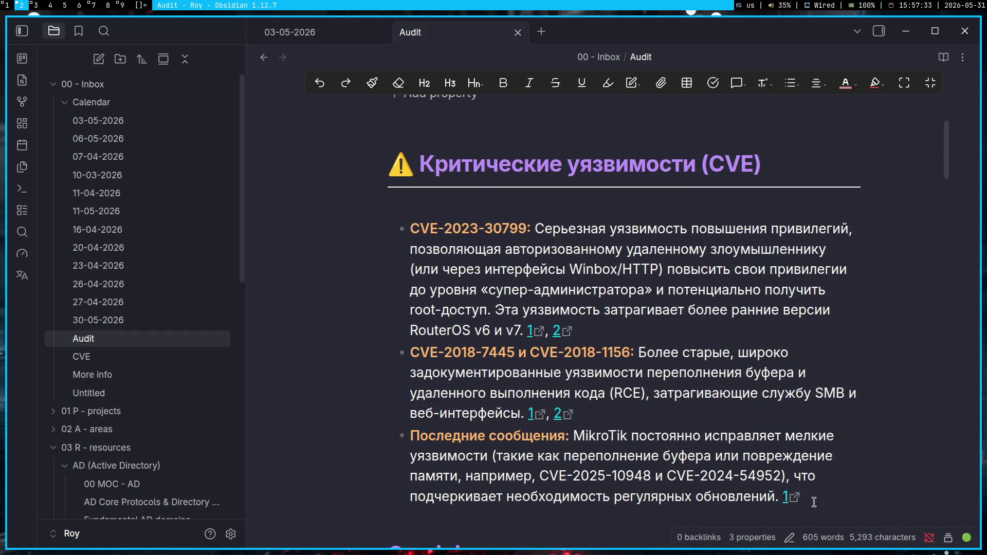
drag(814, 503, 400, 228)
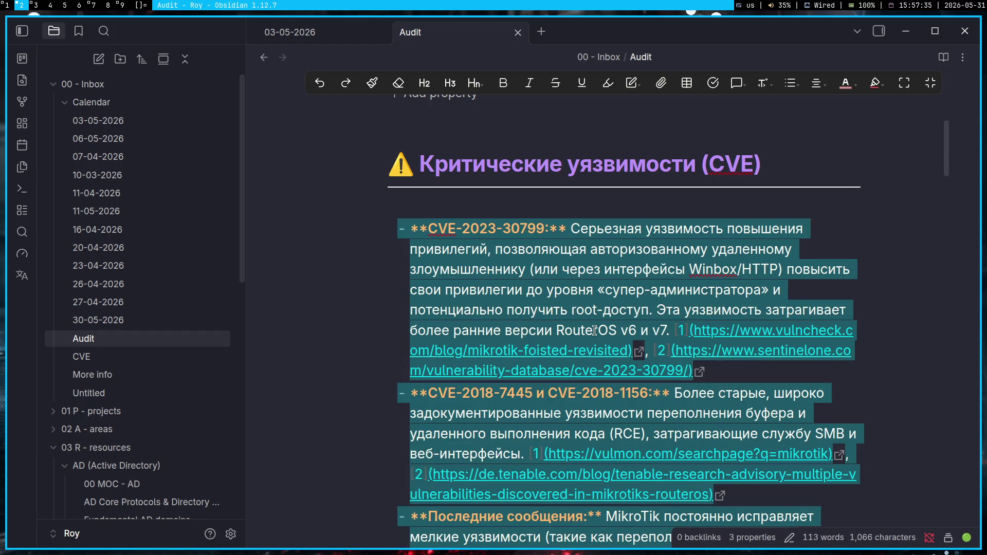
key(super+1)
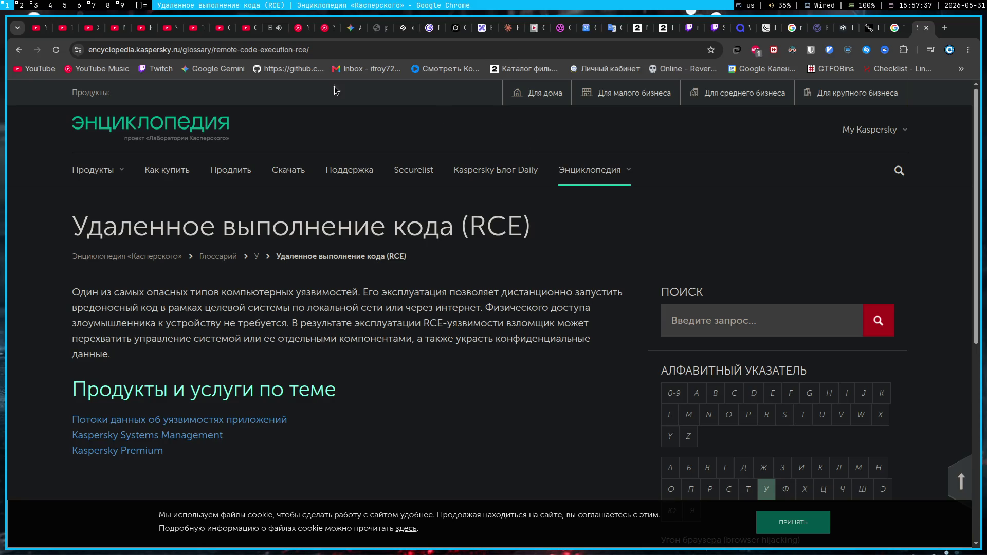
- Start typing a CVE and tools request in the Gemini Audit chat in Russian
click(351, 28)
key(alt+shift)
text(А теперь напиши)
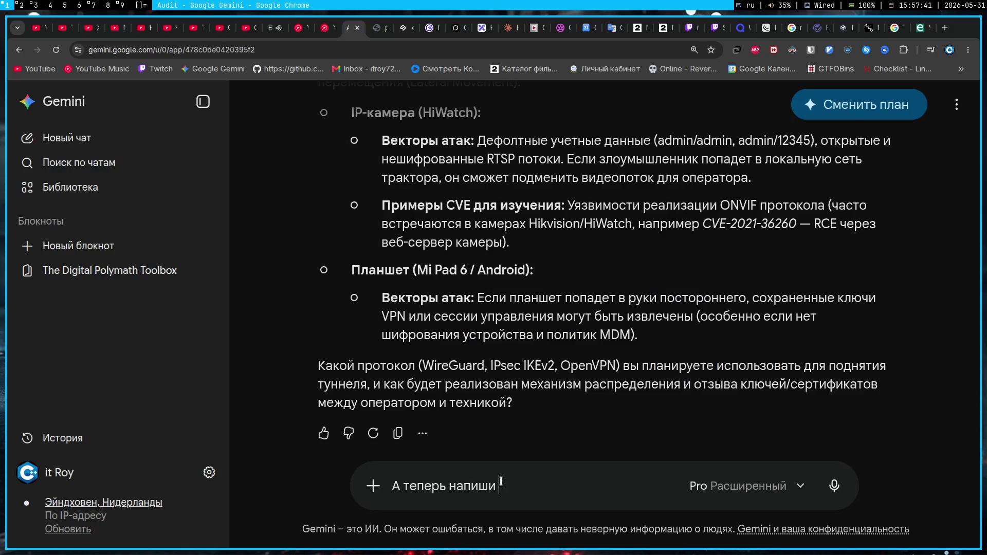
key(alt+shift)
text(CVE)
key(alt+shift)
text(которые мне могут пригодится или понадобя)
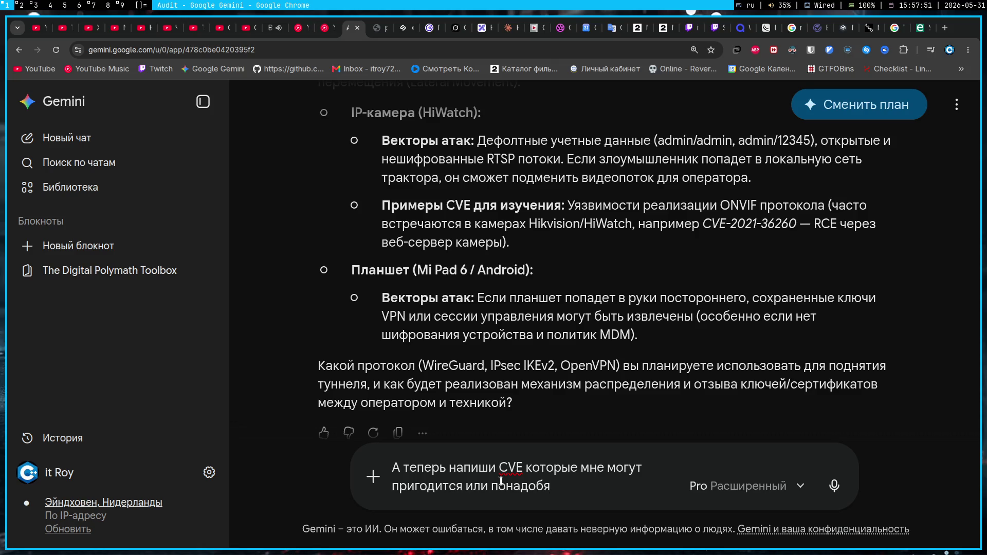
key(BackSpace)
text(ится, а )
text(так же набор )
text(утилит)
text(. Я кстати уже написал)
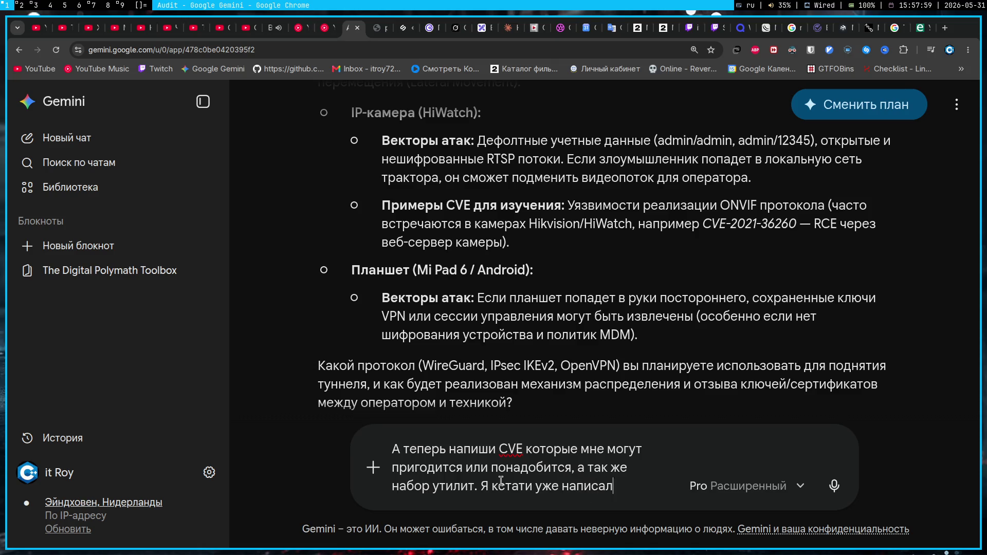
text( парочку )
text(CVE)
text(, которые)
text( находил)
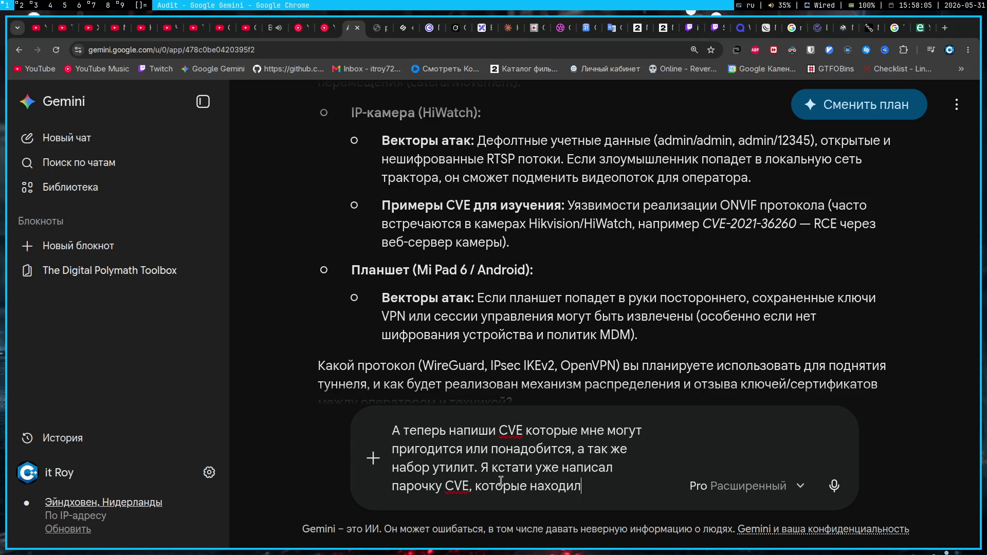
- Paste the CVE notes into the prompt, send it, then reload the chat, losing the request
key(shift+Return)
key(ctrl+v)
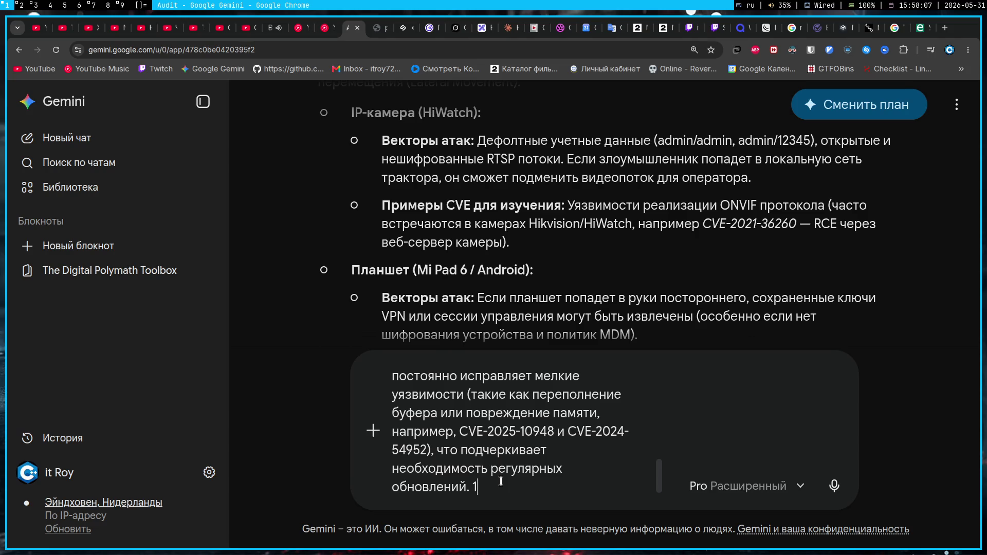
key(Return)
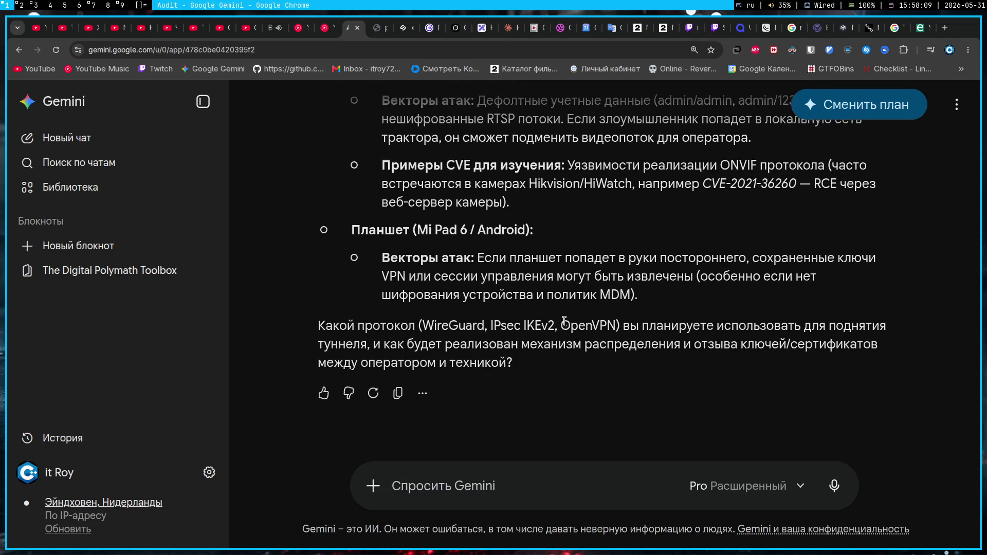
click(56, 49)
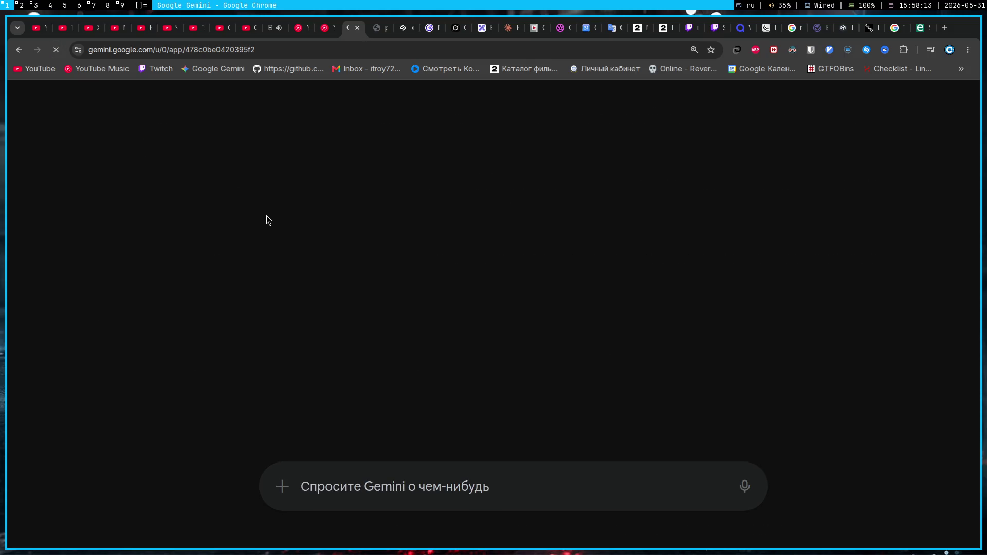
scroll(407, 334, down, 10)
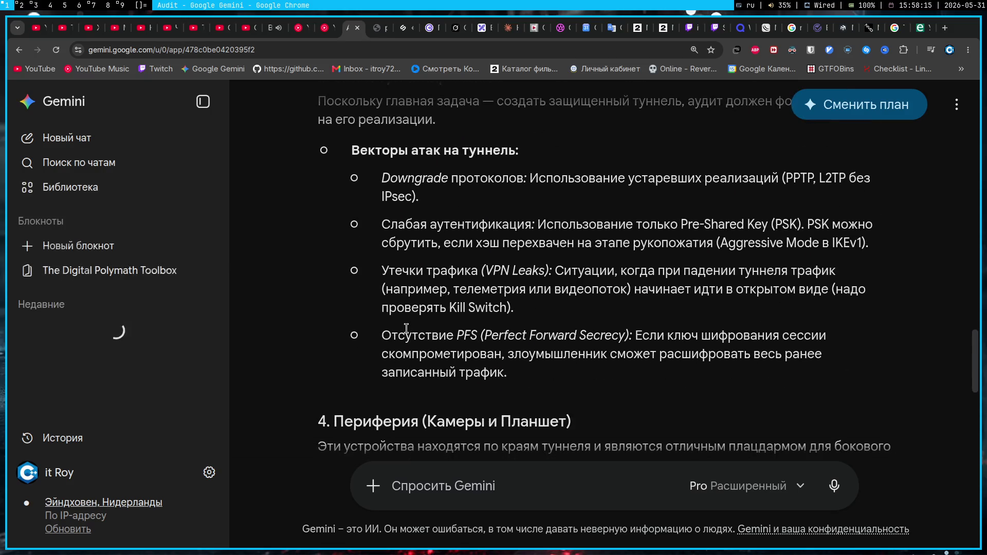
scroll(407, 334, down, 3)
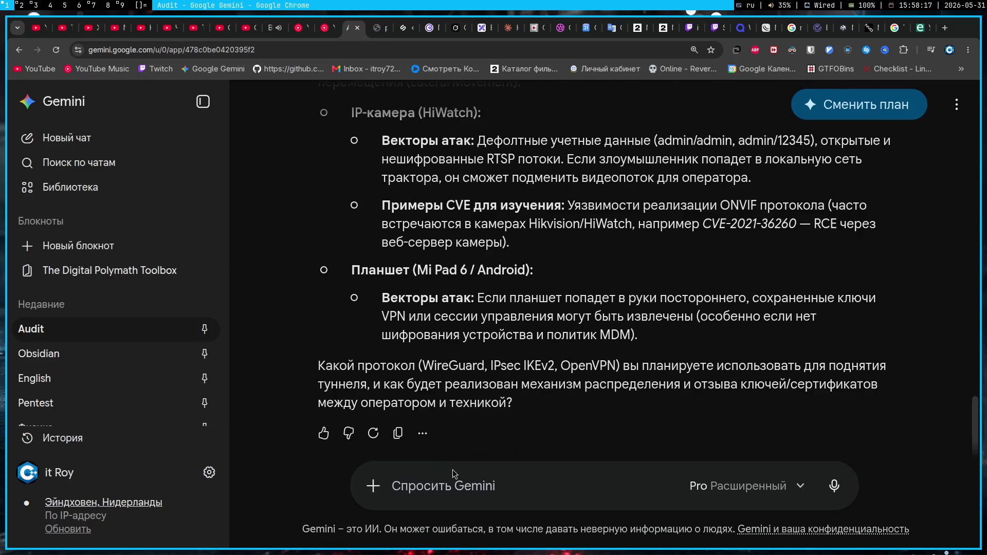
click(503, 491)
text(Отлично. а т)
- Retype the request for useful CVEs and a tools list, fixing punctuation after Отлично
key(BackSpace)
key(BackSpace)
key(BackSpace)
key(BackSpace)
key(BackSpace)
text(, а теперь напиши мне список CVE и)
key(BackSpace)
key(BackSpace)
text(которые)
key(ctrl+Left)
key(Left)
text(,)
key(End)
text(могут пригодится и )
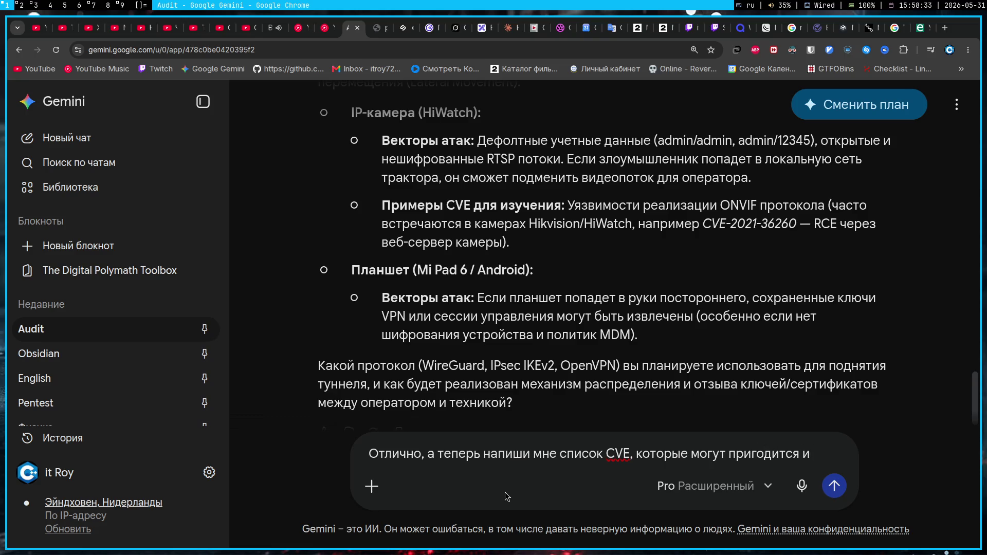
text(ли корот)
text(орые понад)
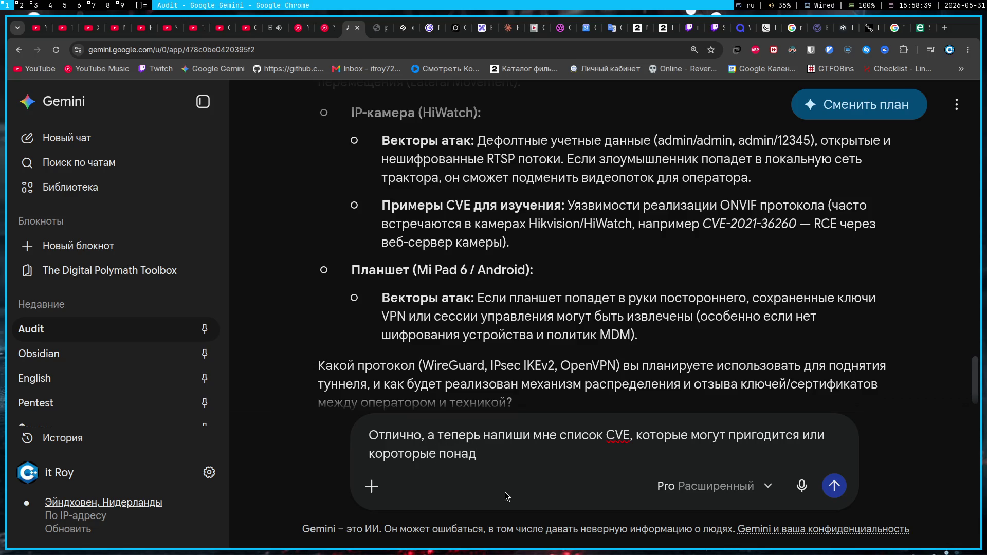
text(абятся, так же напиши список тул, которые пригодятся)
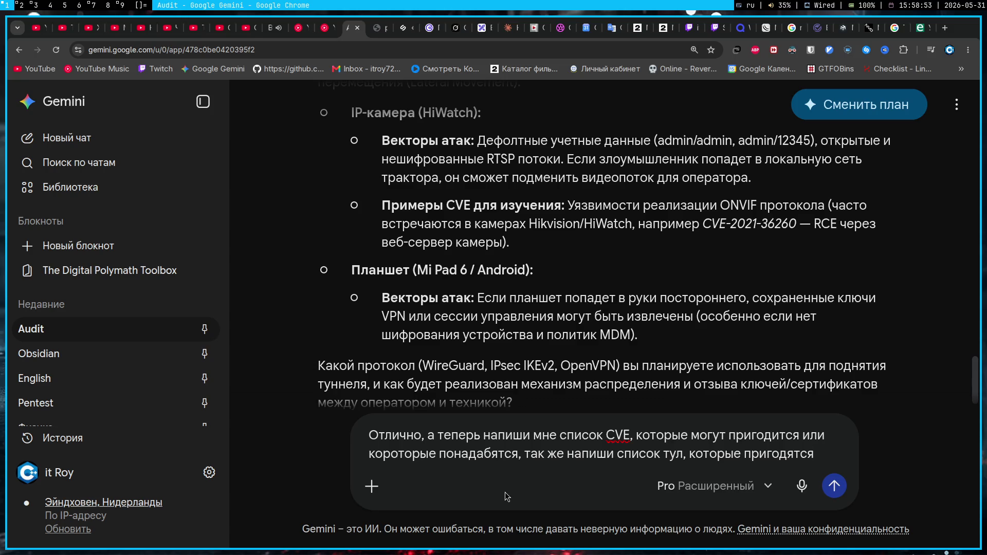
text(Я уже написал парочку)
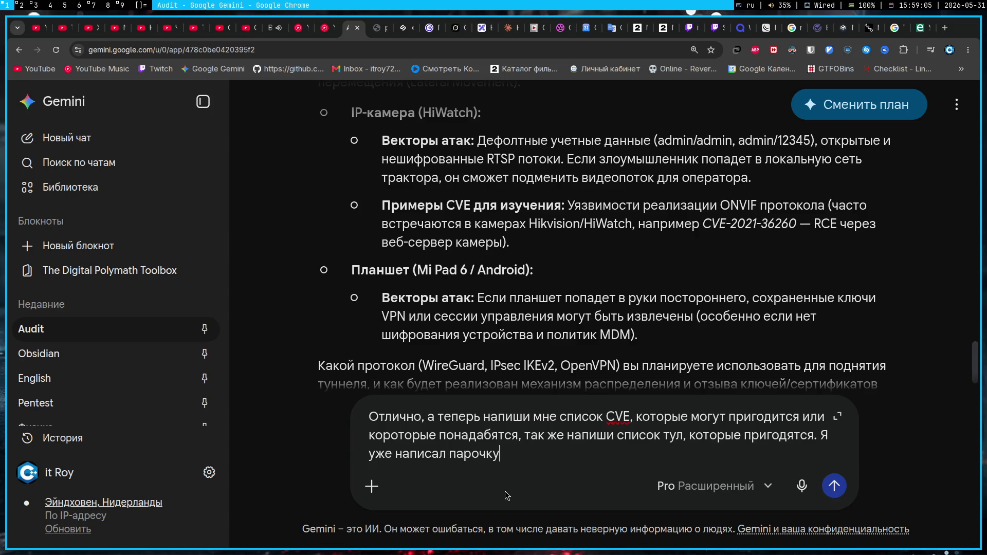
- Paste the CVE notes on a new line, fix 'тулзов', and send the prompt to Gemini
key(alt+shift)
text(CVE)
key(shift+Return)
key(alt+shift)
key(ctrl+v)
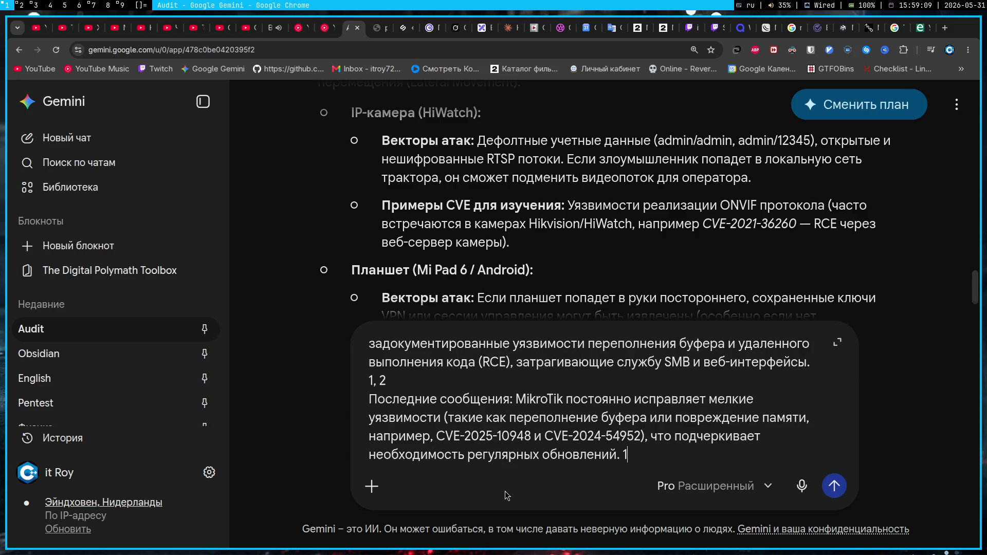
scroll(654, 382, up, 10)
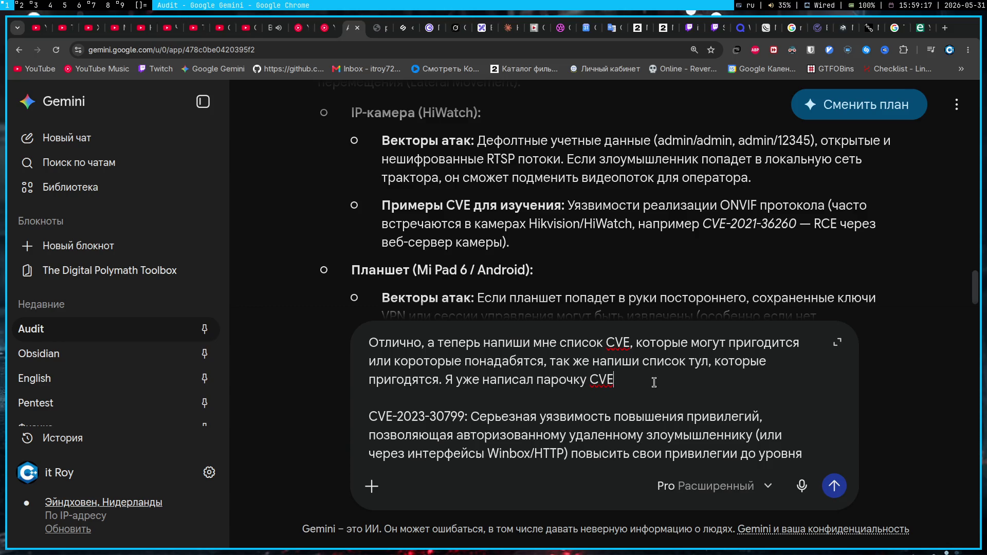
text( (не забудь еще про те, что ты)
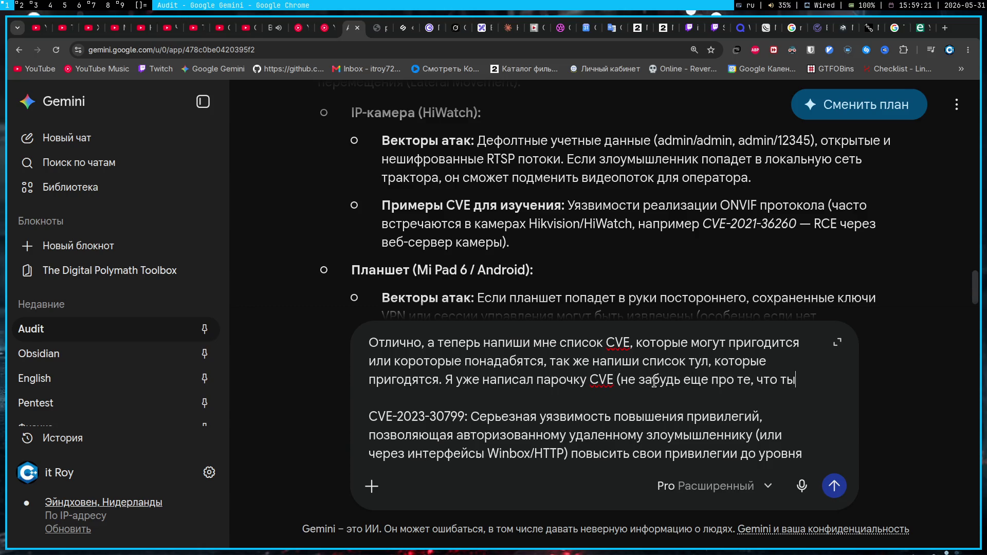
text( выше писал))
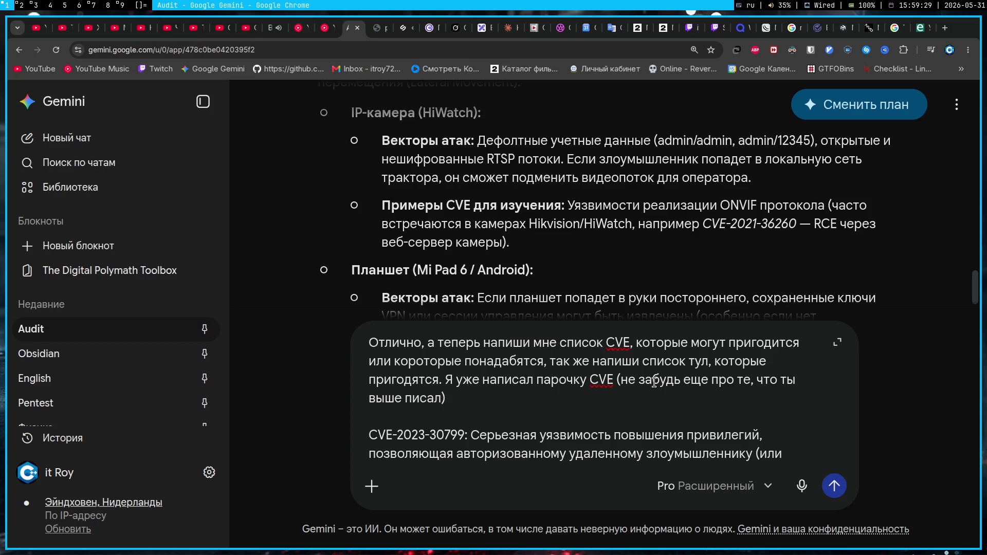
click(708, 362)
text(зов)
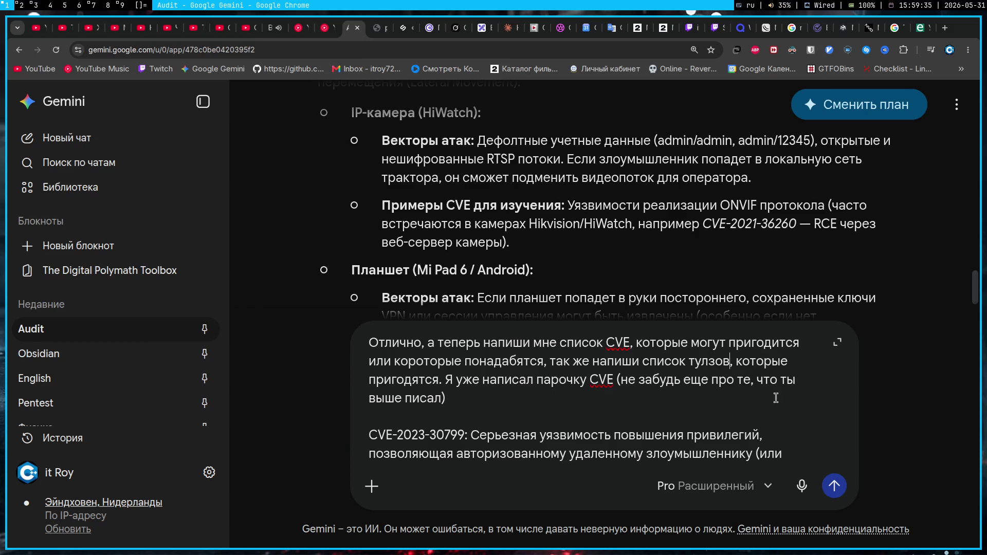
click(834, 486)
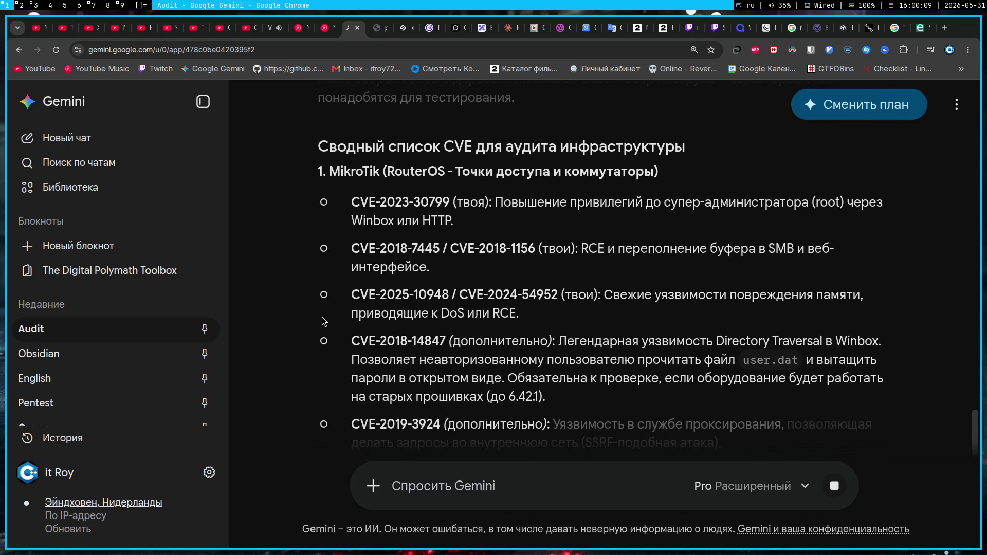
scroll(325, 329, down, 3)
scroll(327, 335, down, 2)
scroll(330, 339, down, 2)
scroll(332, 343, down, 3)
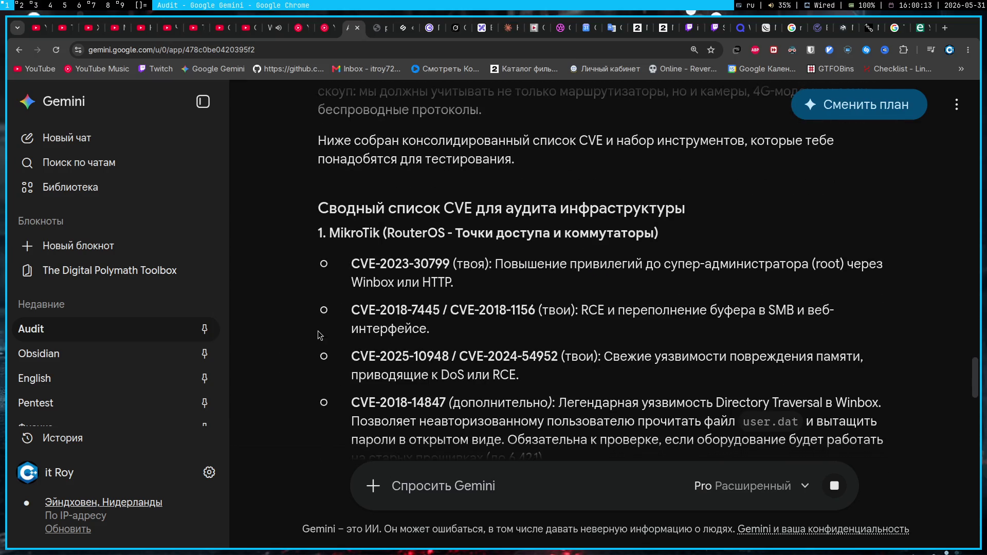
scroll(325, 340, down, 2)
scroll(321, 336, down, 3)
scroll(322, 336, down, 2)
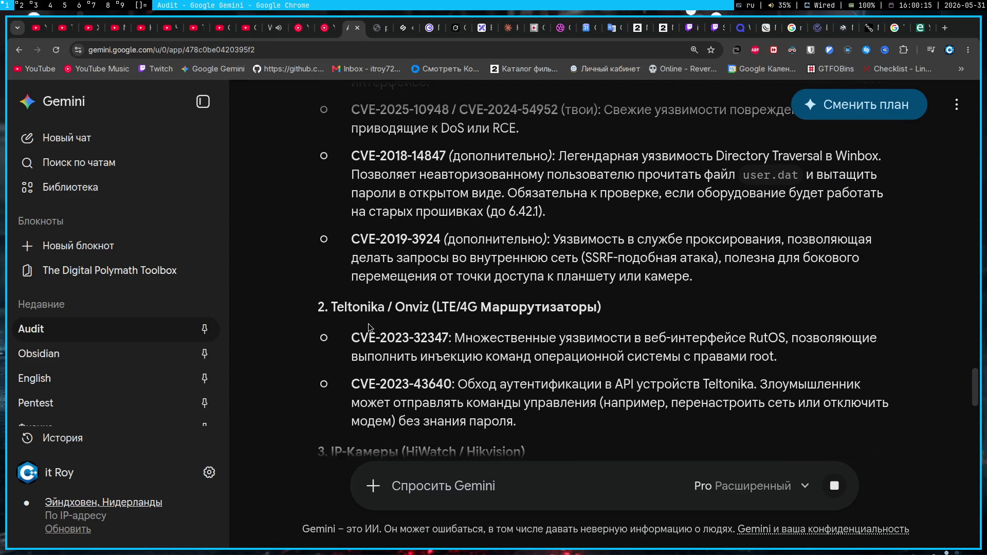
- Select Gemini's answer from the CVE summary heading to the end, then switch to Obsidian
click(932, 49)
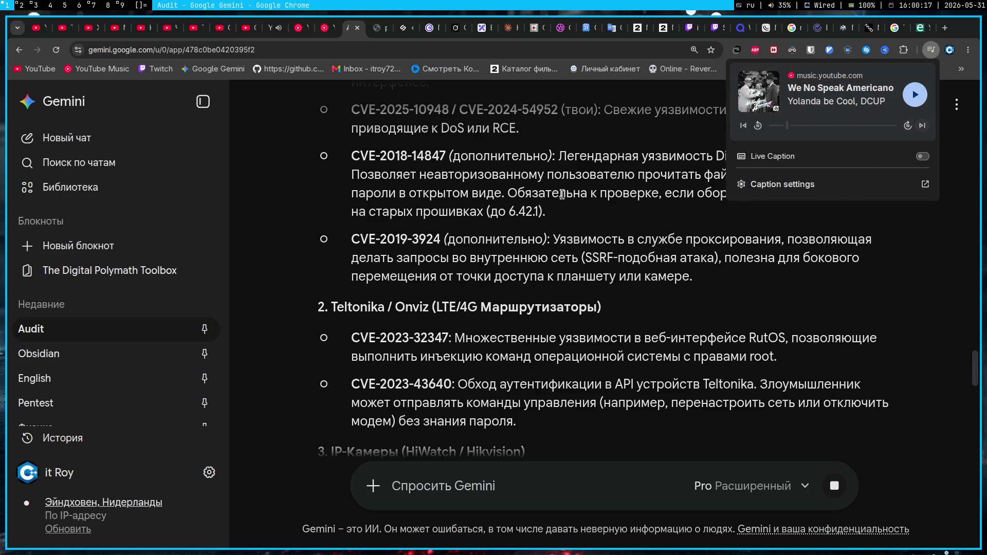
click(340, 287)
scroll(340, 287, up, 4)
scroll(340, 287, up, 1)
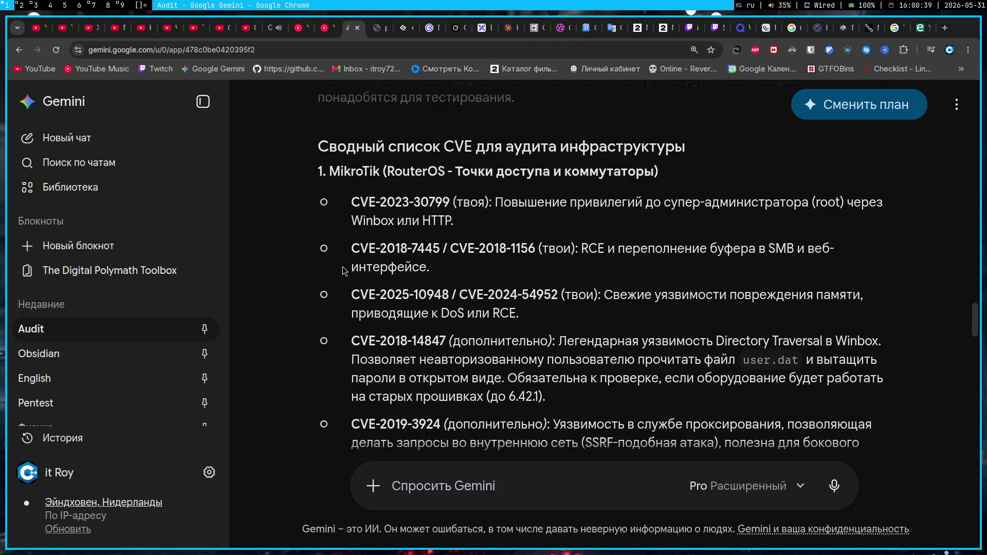
scroll(344, 271, up, 4)
scroll(324, 286, down, 4)
scroll(309, 298, down, 2)
scroll(308, 298, down, 1)
scroll(346, 293, down, 4)
scroll(327, 288, down, 4)
scroll(321, 288, down, 4)
scroll(321, 287, down, 2)
scroll(321, 286, up, 5)
scroll(320, 285, up, 3)
scroll(319, 284, up, 5)
scroll(320, 284, up, 4)
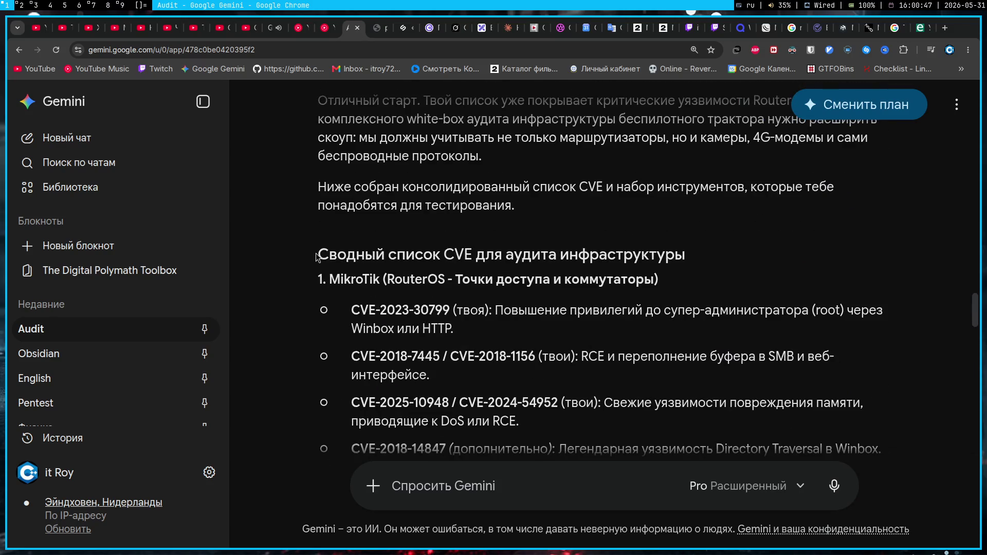
mouse_move(316, 257)
mouse_down()
mouse_move(551, 254)
mouse_move(845, 347)
mouse_up()
scroll(551, 245, down, 2)
scroll(551, 245, down, 5)
scroll(552, 245, down, 2)
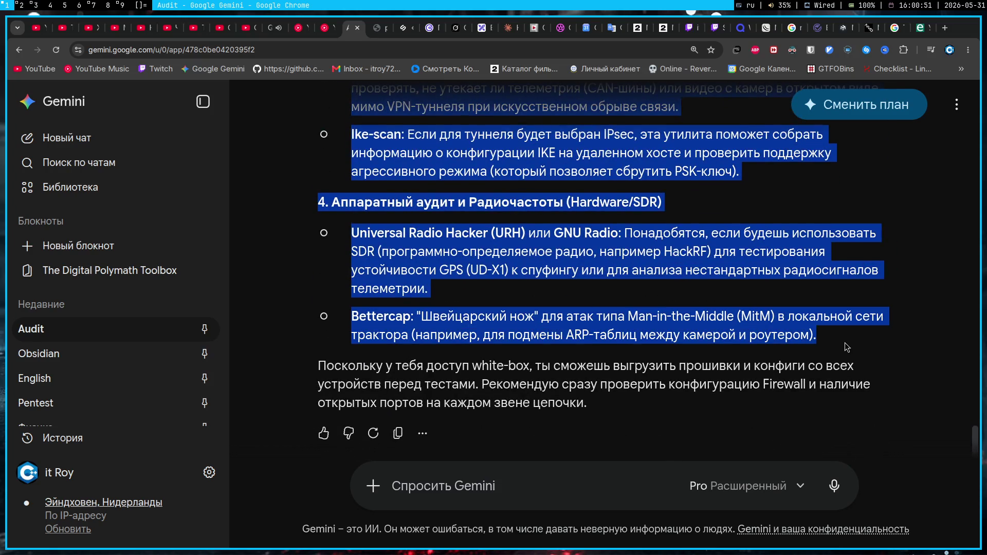
click(511, 207)
key(super+j)
key(super+k)
key(super+k)
scroll(526, 321, down, 3)
scroll(526, 322, down, 5)
scroll(527, 340, down, 5)
scroll(527, 372, down, 2)
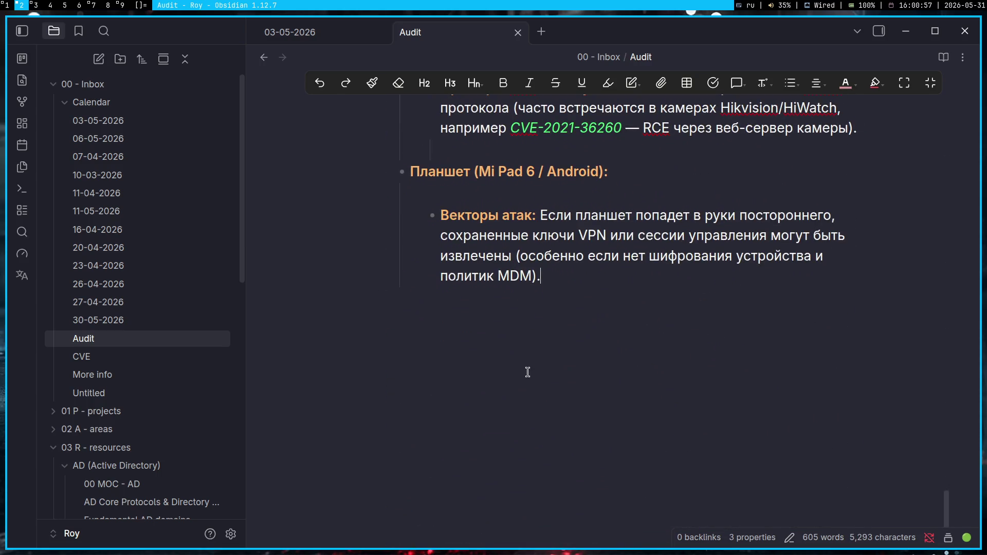
scroll(527, 372, up, 5)
scroll(528, 372, up, 5)
scroll(528, 372, up, 5)
scroll(526, 371, up, 5)
scroll(527, 371, up, 5)
scroll(526, 371, up, 3)
- Rename the heading to Gemini (возможные атаки) and start a new heading below the last paragraph
click(563, 318)
text((a)
key(BackSpace)
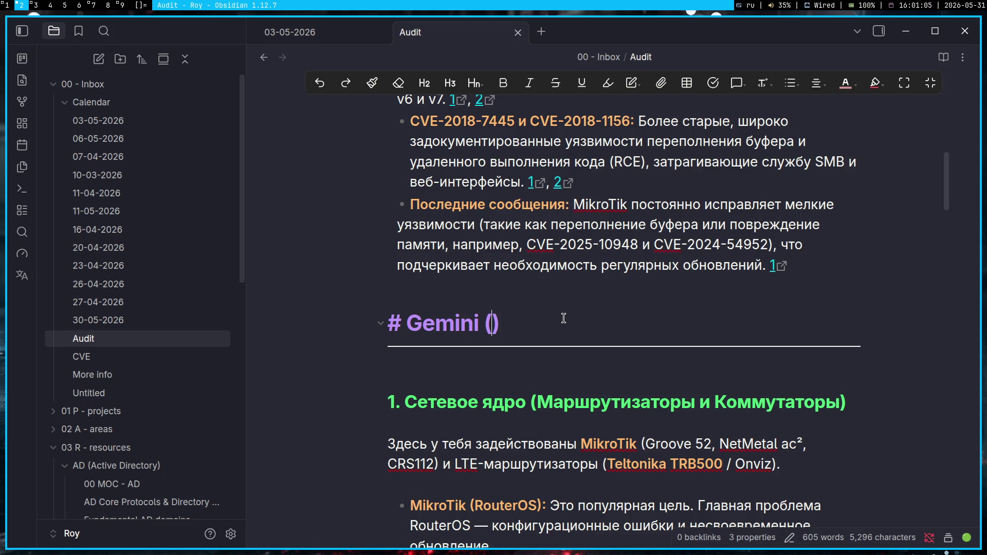
text(возможные атаки)
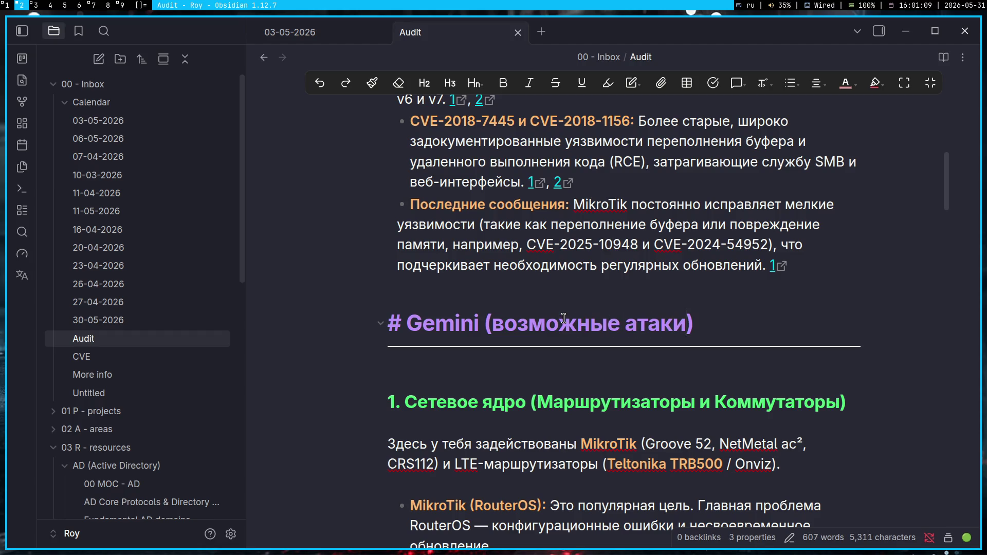
text( и )
text(CVE)
scroll(564, 318, down, 5)
scroll(559, 386, down, 5)
scroll(553, 487, down, 5)
click(553, 486)
key(Return)
text(# )
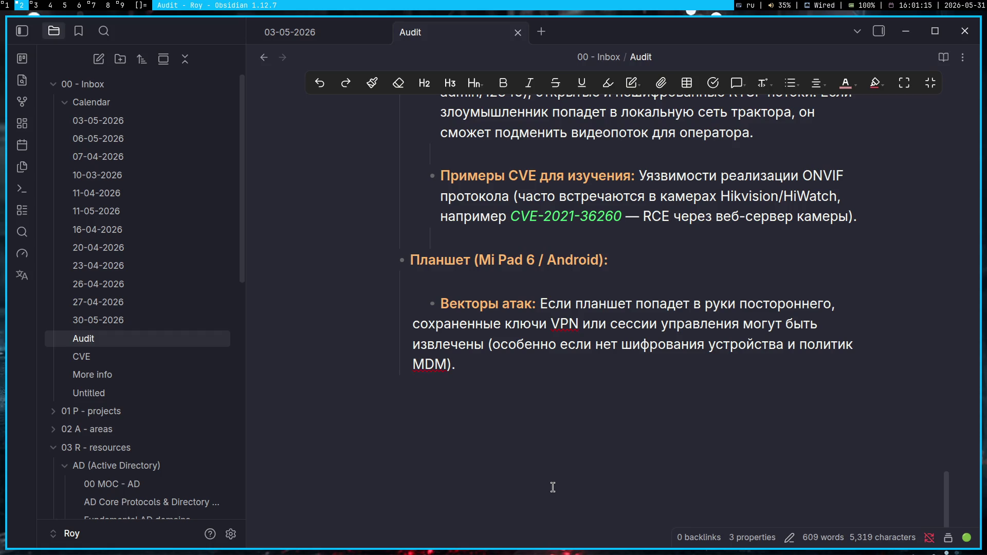
text( GEmin)
key(BackSpace)
key(BackSpace)
key(BackSpace)
text(emini ()
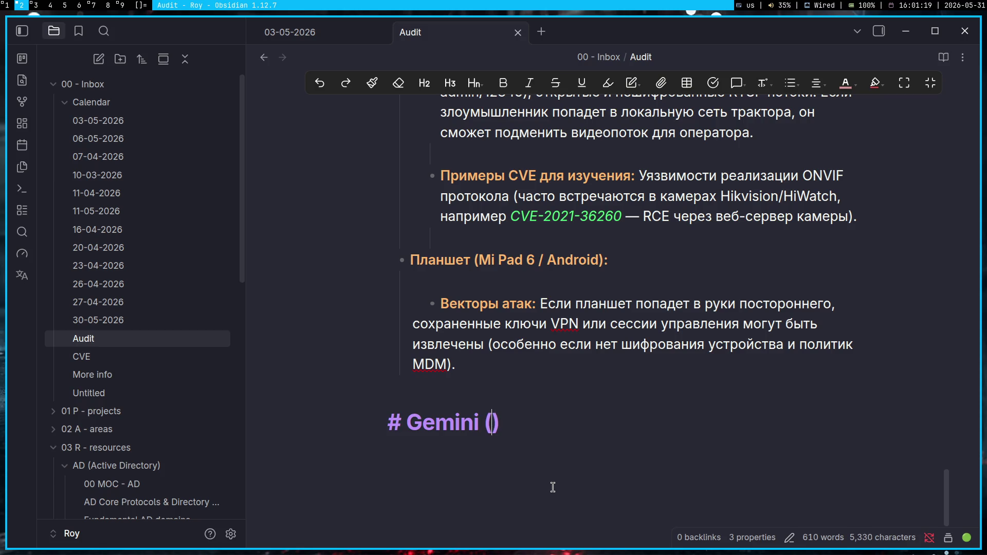
text(CVE))
- Add a '# Gemini (CVE & Tools)' heading with a '---' rule and paste Gemini's CVE and tools answer
key(Return)
text(---)
key(Return)
key(Up)
key(Up)
key(Right)
key(Right)
key(Right)
key(Right)
key(Right)
key(Right)
text(& )
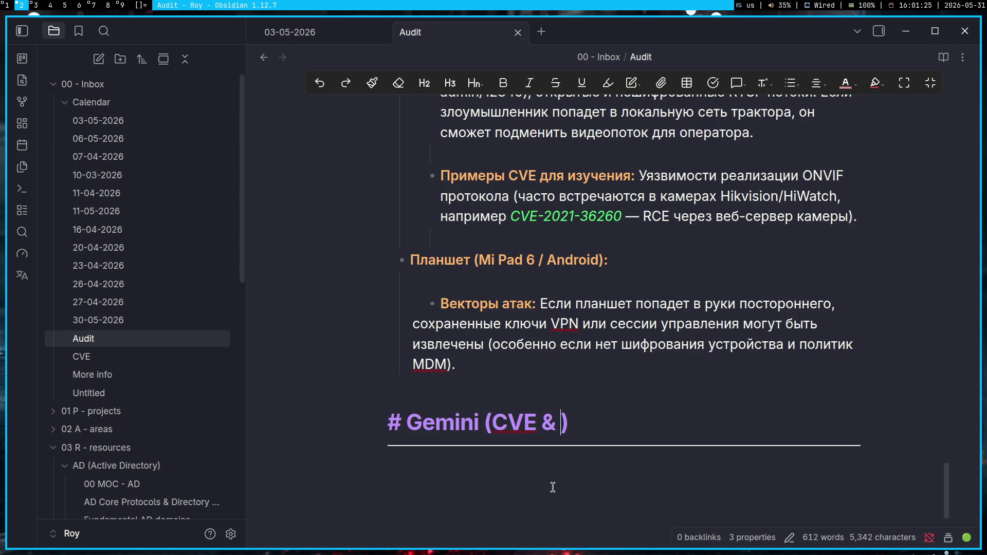
text(Tools)
key(Down)
key(Down)
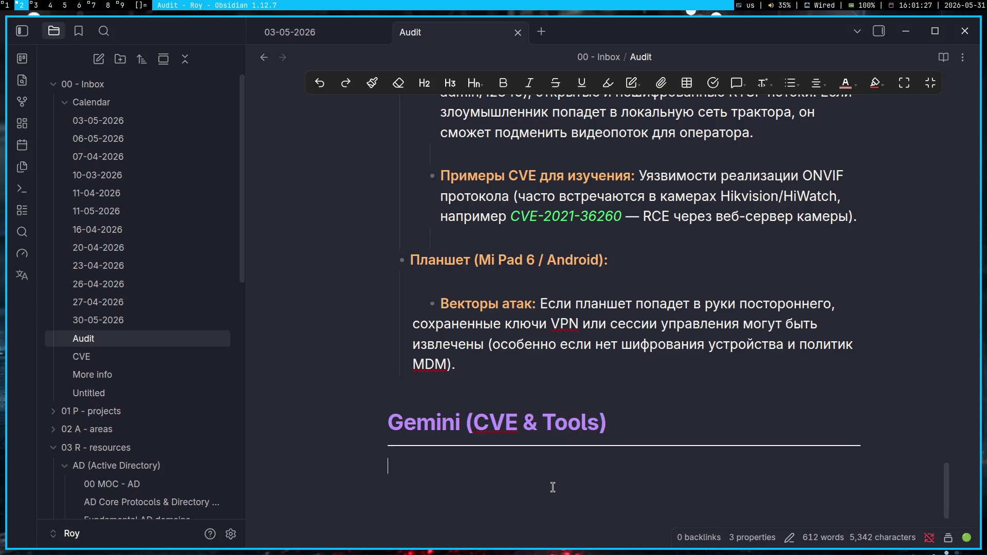
key(ctrl+v)
scroll(553, 487, down, 3)
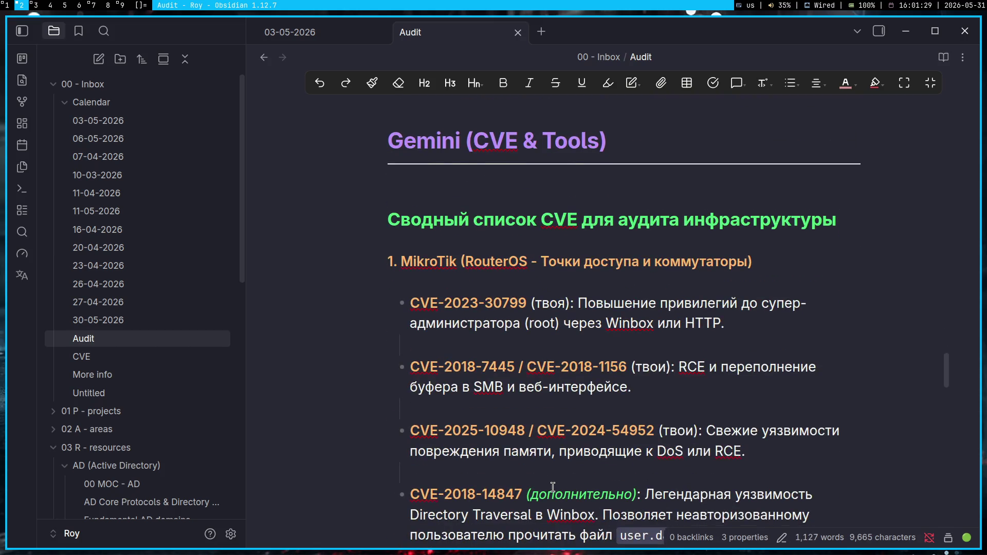
scroll(553, 487, down, 5)
scroll(552, 487, down, 5)
scroll(552, 488, down, 5)
scroll(552, 487, down, 5)
scroll(552, 487, up, 5)
scroll(552, 488, up, 5)
scroll(553, 488, up, 1)
scroll(553, 488, up, 1)
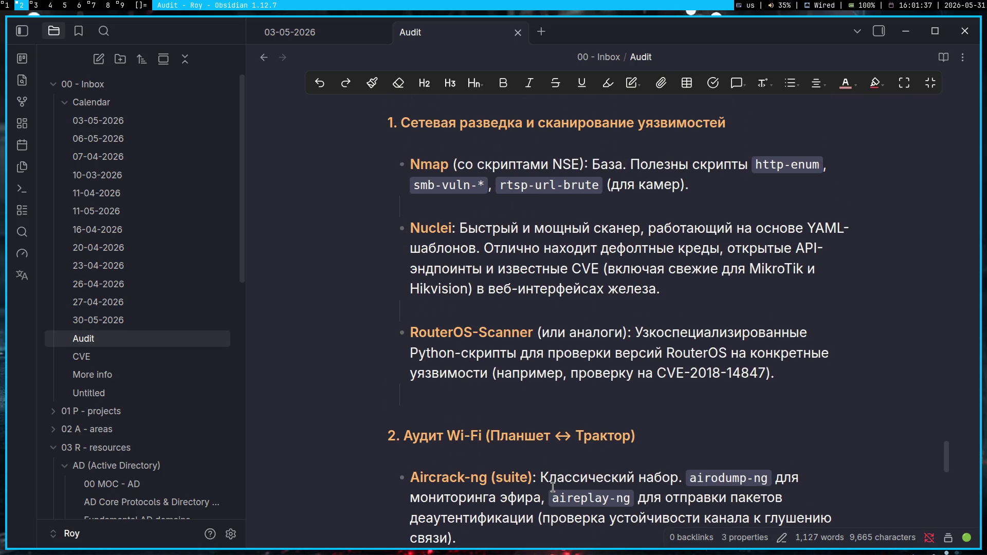
scroll(552, 487, up, 3)
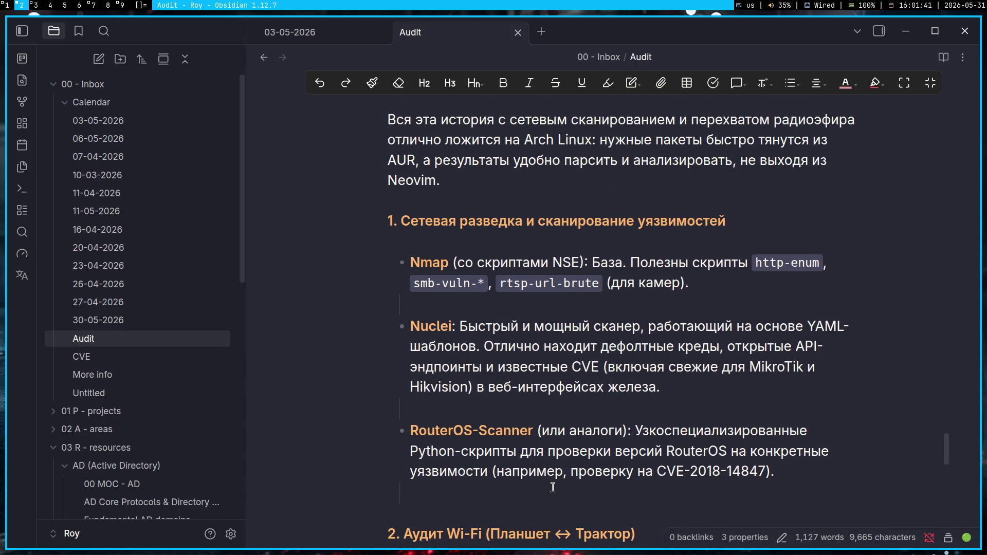
scroll(552, 488, up, 1)
scroll(552, 488, up, 8)
scroll(552, 488, up, 2)
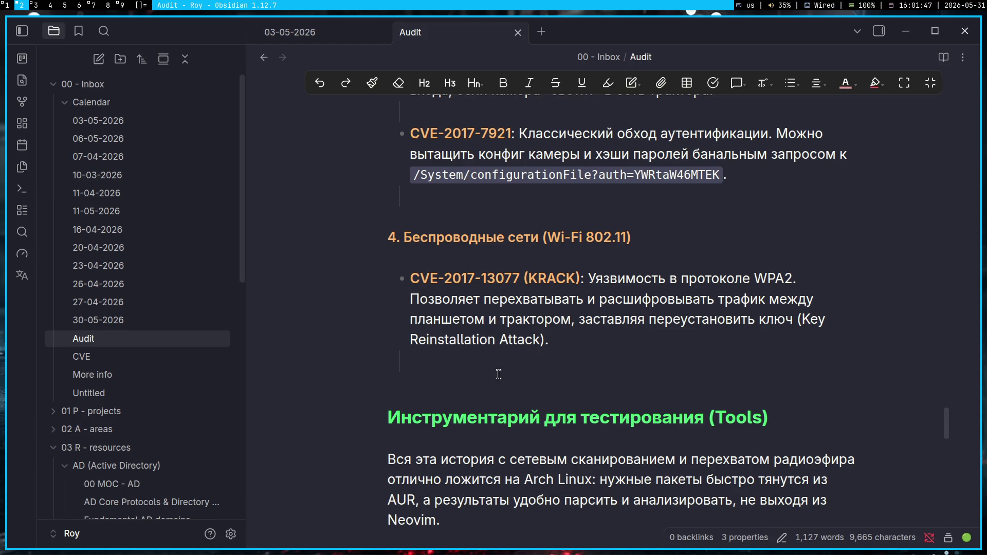
scroll(500, 381, up, 5)
scroll(500, 381, up, 5)
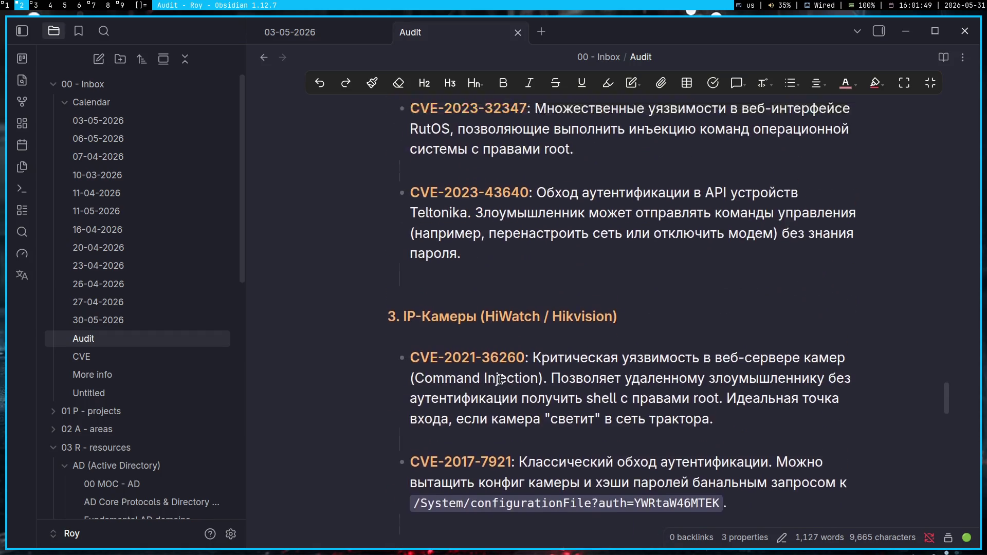
scroll(500, 381, up, 4)
scroll(500, 379, up, 5)
scroll(500, 380, up, 4)
scroll(500, 379, down, 9)
scroll(500, 380, down, 12)
scroll(499, 379, down, 15)
scroll(501, 380, down, 5)
scroll(501, 380, up, 3)
scroll(501, 380, up, 5)
scroll(501, 381, up, 10)
scroll(501, 381, up, 5)
scroll(500, 381, up, 4)
scroll(500, 381, up, 2)
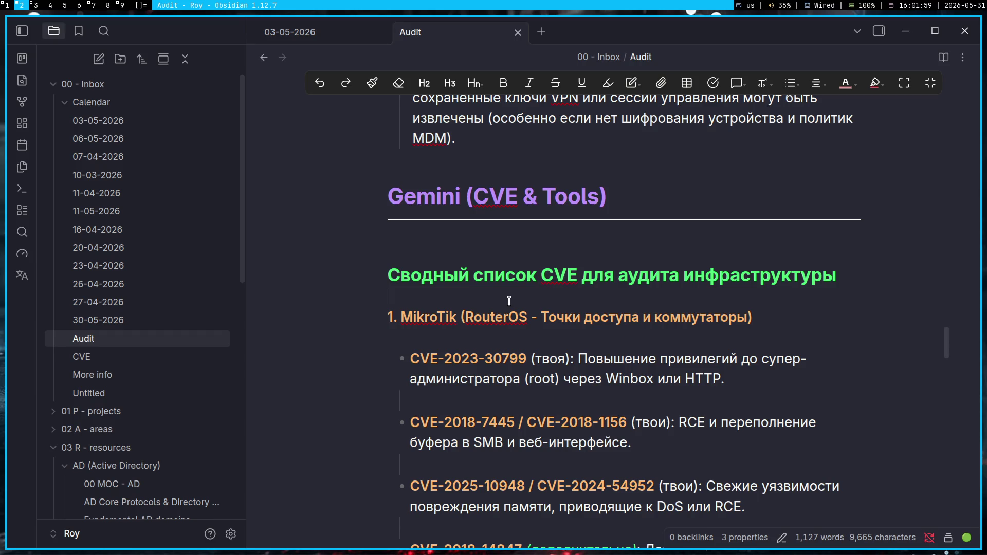
scroll(509, 301, down, 2)
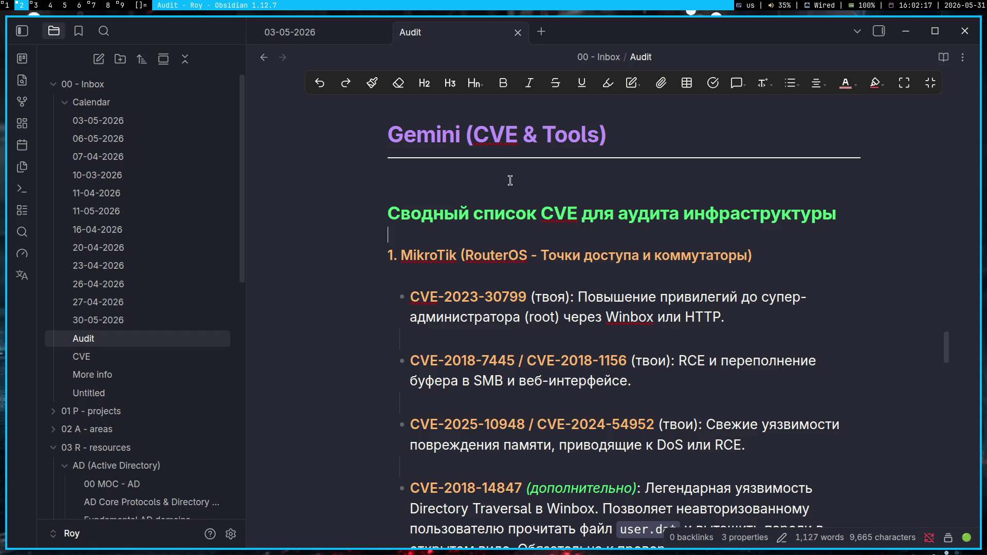
- Remove the blank line so 'Сводный список CVE' sits directly under the Gemini (CVE & Tools) divider
key(BackSpace)
click(524, 209)
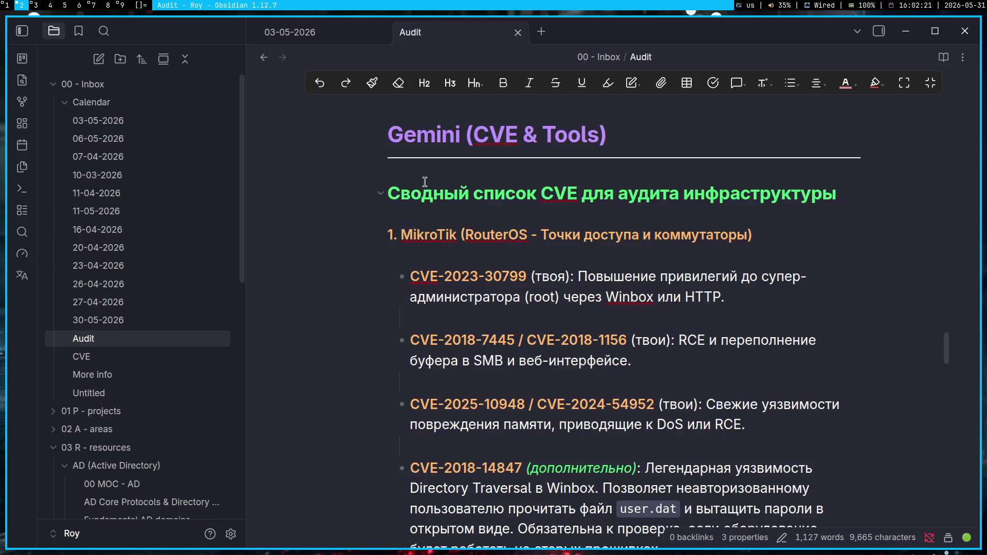
click(390, 196)
click(391, 170)
key(Return)
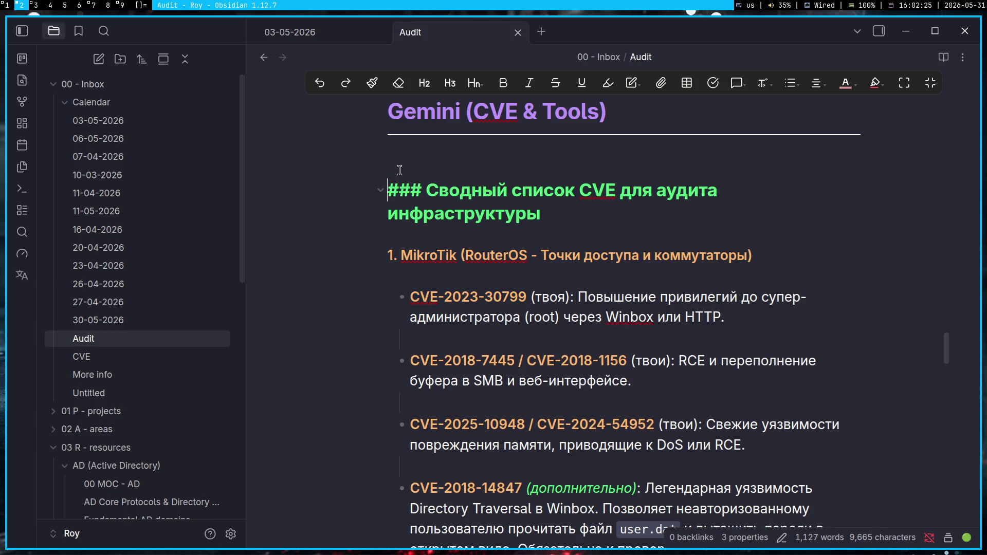
scroll(568, 273, down, 10)
scroll(564, 305, down, 5)
scroll(559, 304, up, 5)
scroll(540, 298, up, 5)
scroll(502, 281, up, 4)
scroll(468, 270, down, 3)
scroll(470, 266, down, 2)
scroll(471, 309, down, 5)
scroll(475, 358, down, 5)
scroll(475, 357, down, 10)
scroll(471, 354, down, 4)
click(469, 353)
key(Delete)
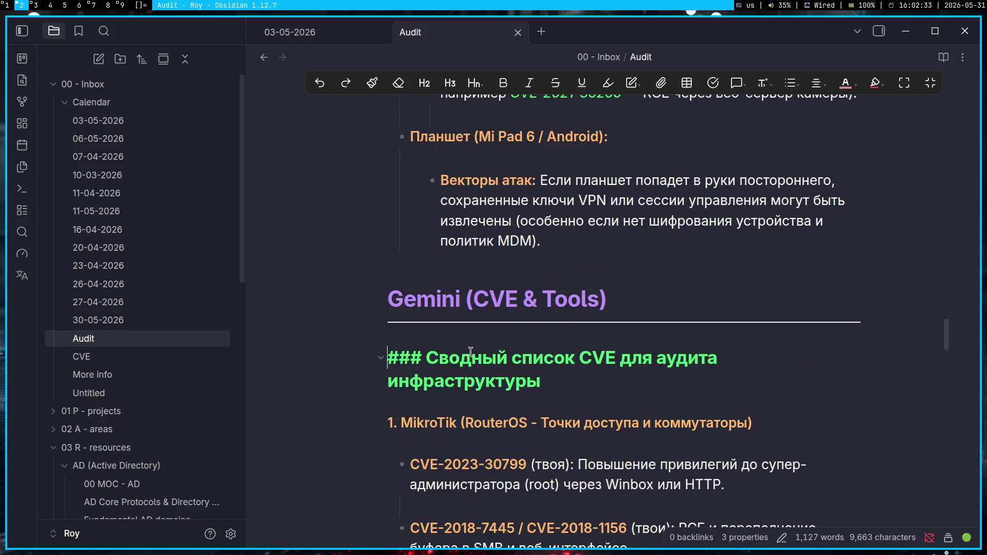
scroll(470, 353, down, 1)
scroll(470, 353, down, 2)
scroll(473, 231, up, 2)
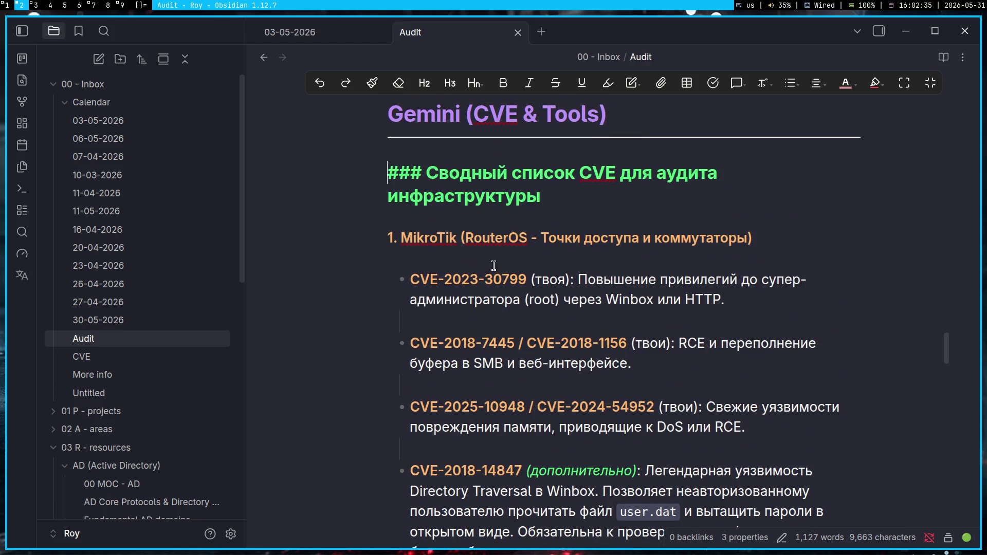
scroll(494, 266, down, 2)
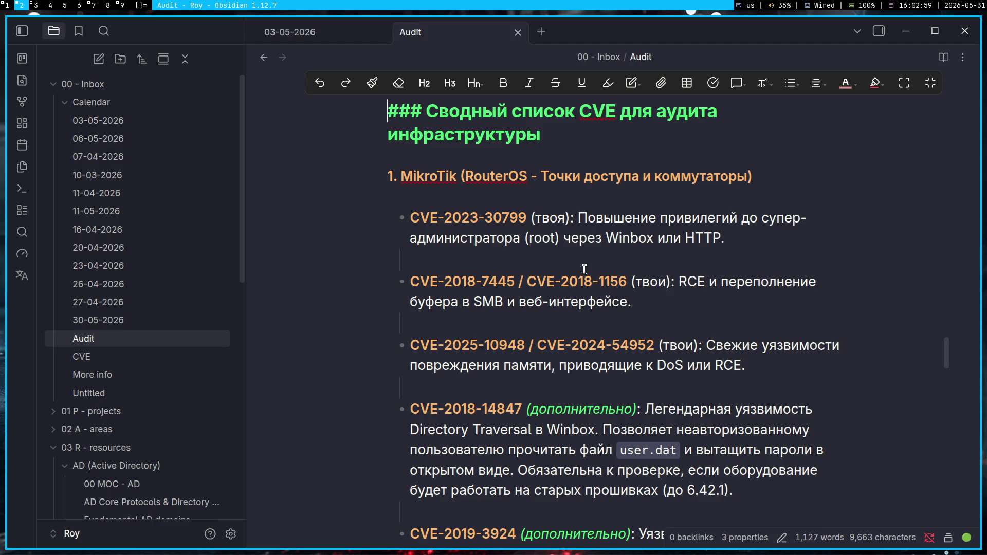
scroll(584, 269, down, 3)
scroll(584, 278, down, 2)
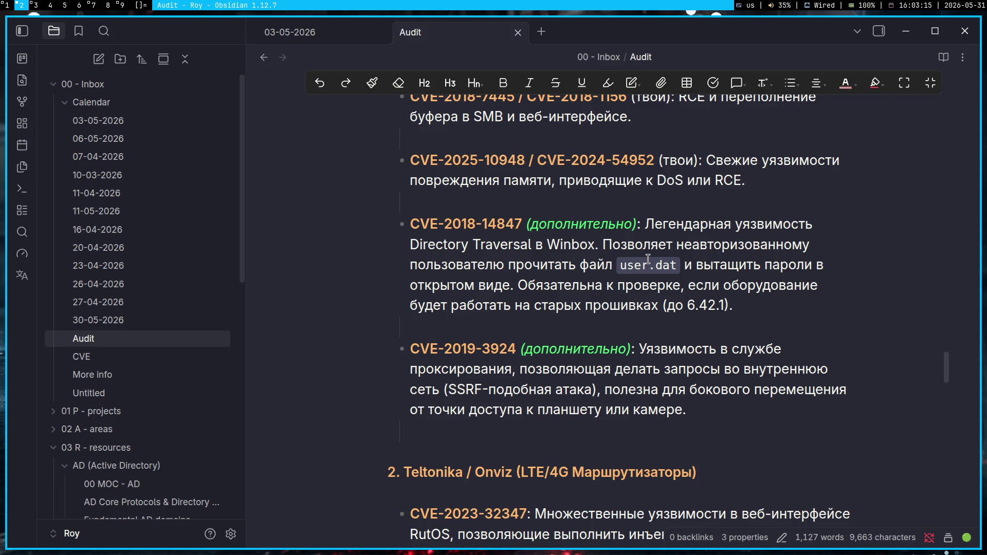
click(681, 321)
scroll(760, 310, down, 3)
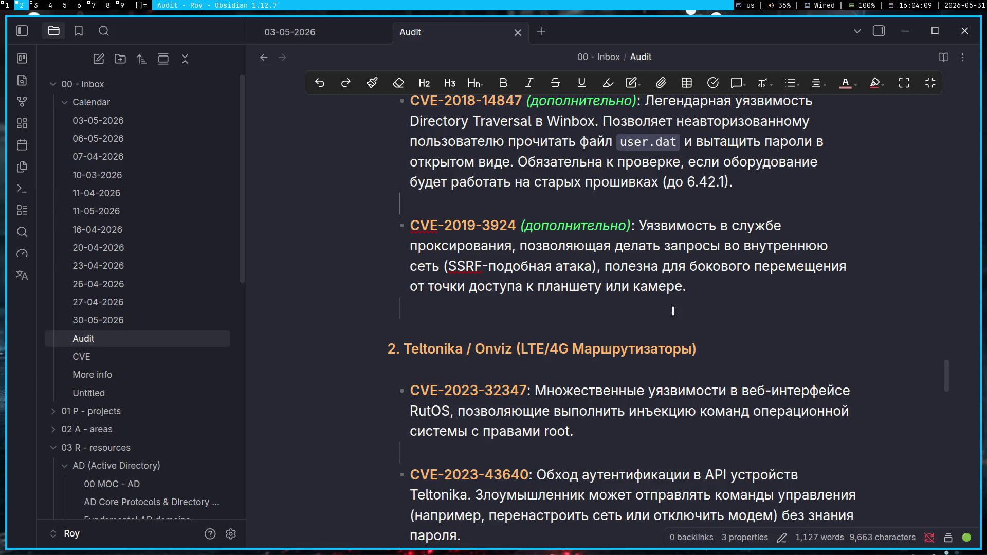
scroll(674, 311, down, 2)
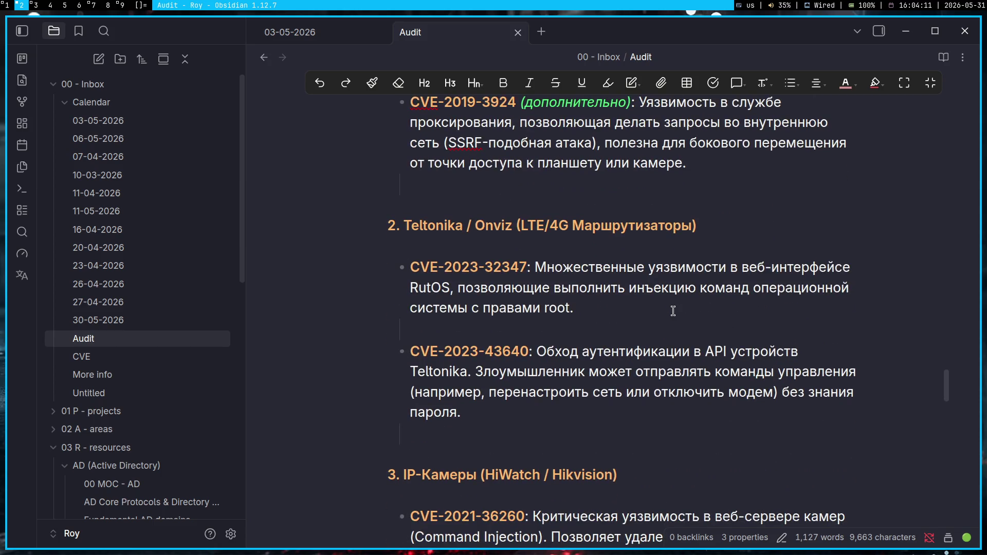
scroll(672, 312, down, 1)
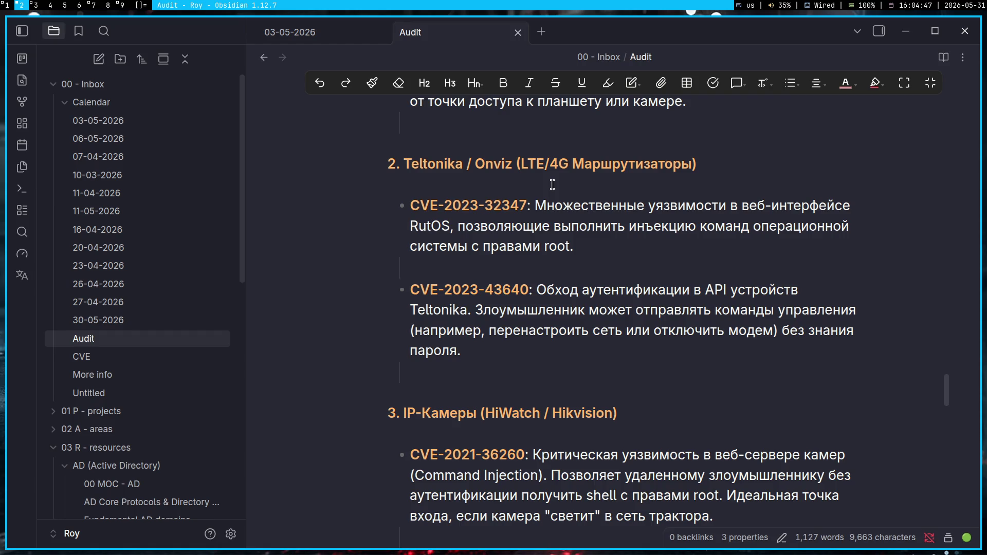
scroll(600, 330, down, 3)
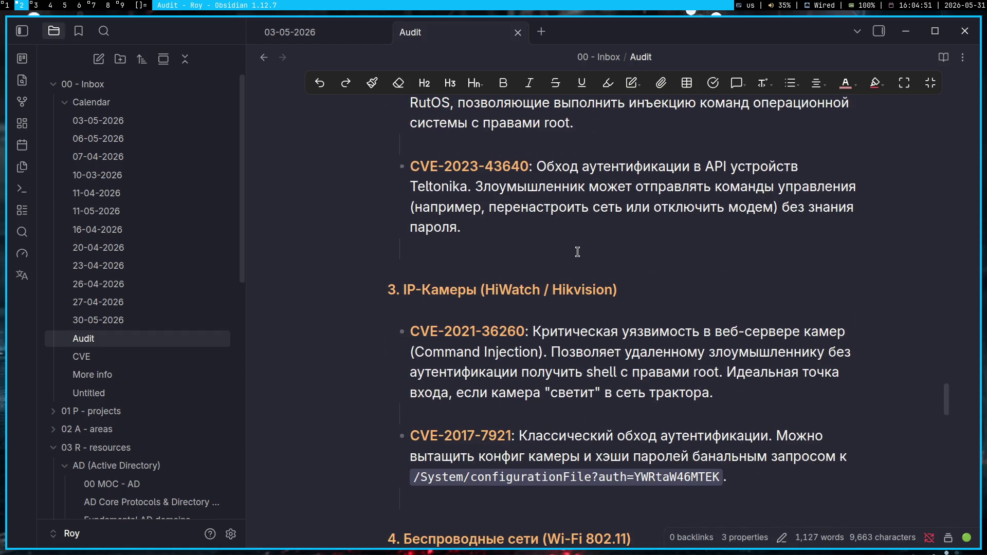
scroll(577, 251, down, 3)
scroll(577, 252, down, 3)
scroll(578, 251, down, 2)
scroll(577, 252, down, 3)
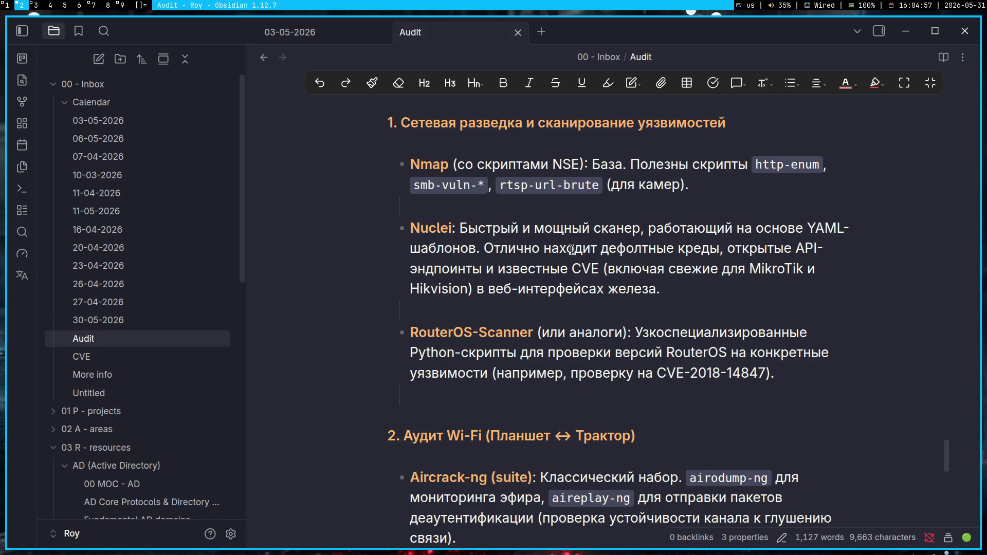
- Fold the Gemini (возможные атаки и CVE) and Критические уязвимости (CVE) sections of the note
triple_click(704, 281)
click(744, 299)
scroll(744, 300, down, 1)
scroll(744, 300, down, 1)
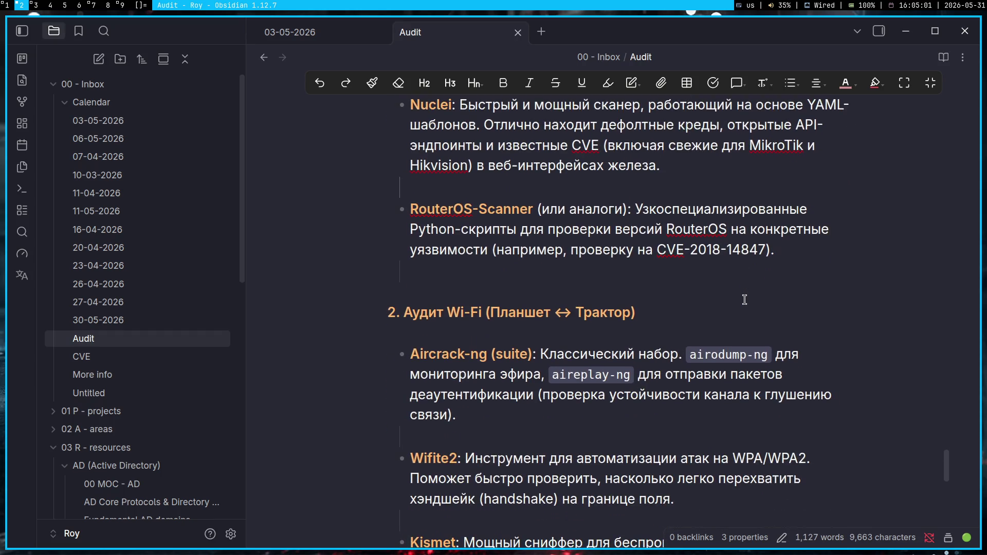
scroll(744, 299, up, 5)
scroll(744, 300, up, 5)
scroll(744, 299, up, 5)
scroll(464, 279, up, 1)
scroll(463, 280, up, 2)
scroll(464, 279, down, 10)
scroll(455, 255, up, 2)
scroll(445, 235, up, 10)
scroll(445, 234, up, 5)
scroll(374, 388, up, 5)
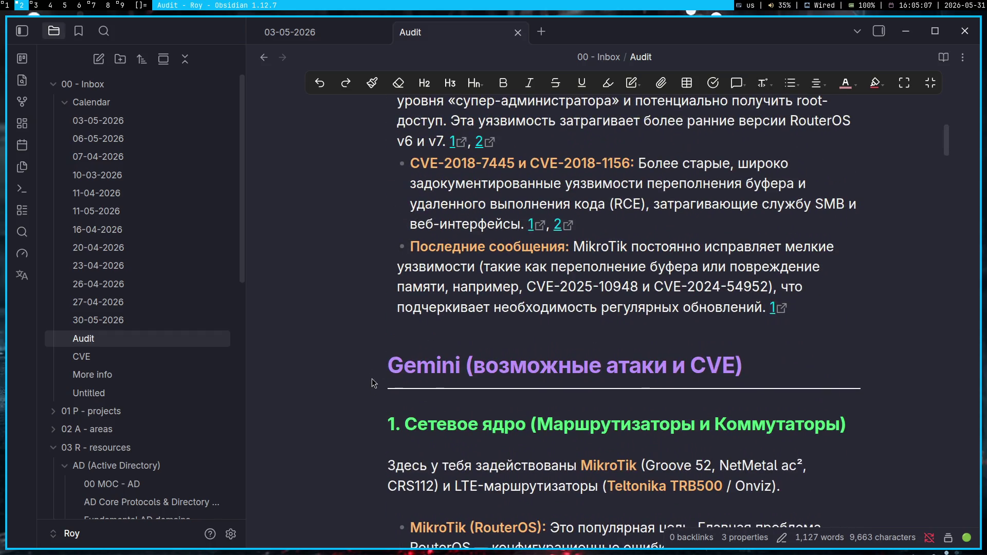
click(381, 367)
scroll(382, 347, up, 3)
scroll(382, 317, up, 3)
click(381, 284)
scroll(381, 291, up, 1)
scroll(382, 290, down, 3)
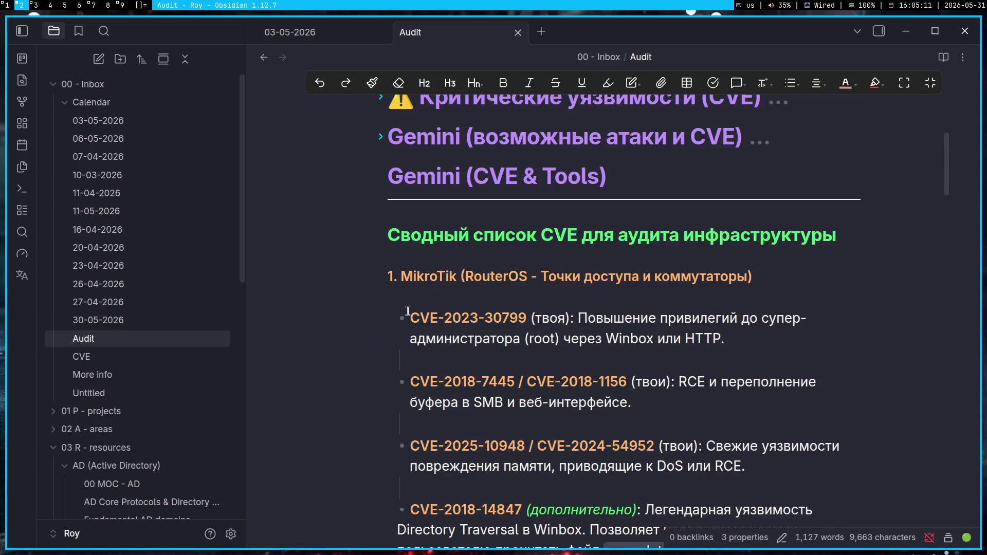
- Copy the CVE-2023-30799 identifier and switch to the web browser
drag(411, 317, 526, 319)
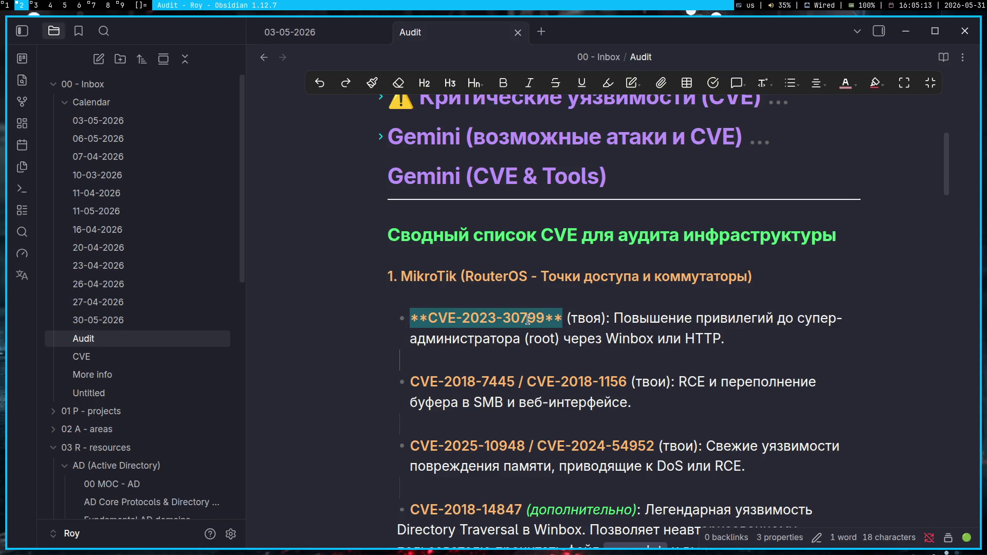
key(ctrl+c)
key(super+1)
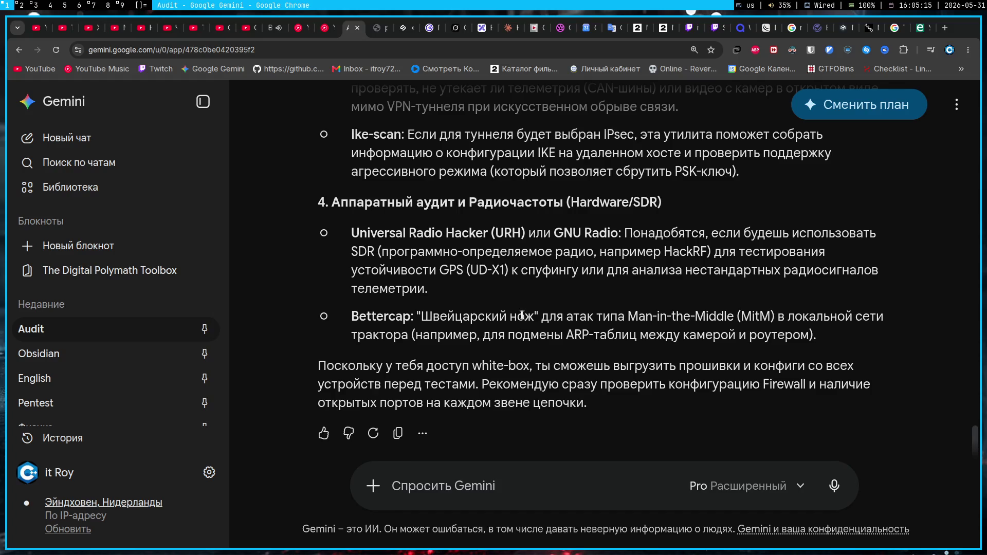
- Search 'CVE-2023-30799 download' in a new tab, stripping the pasted asterisks
key(ctrl+t)
key(ctrl+v)
key(BackSpace)
key(BackSpace)
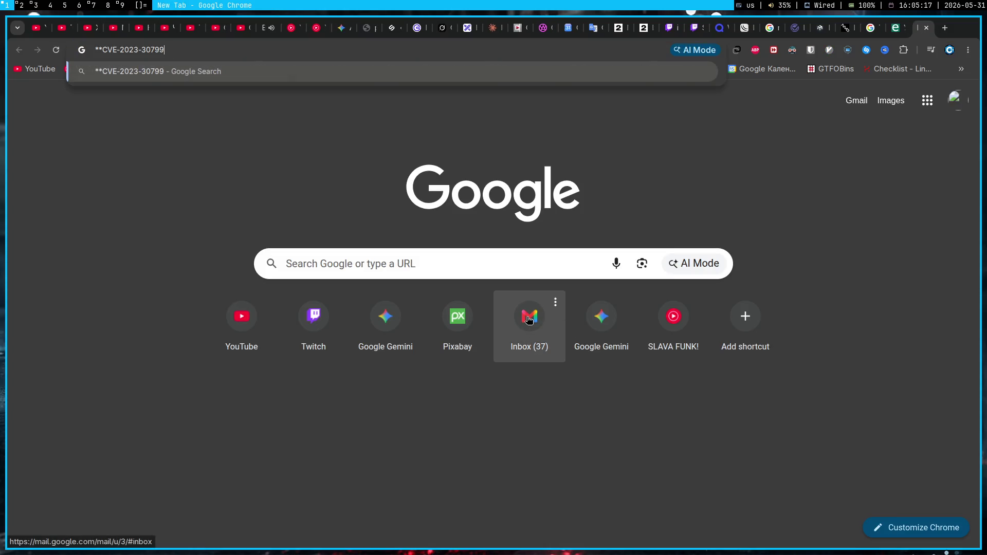
key(BackSpace)
key(BackSpace)
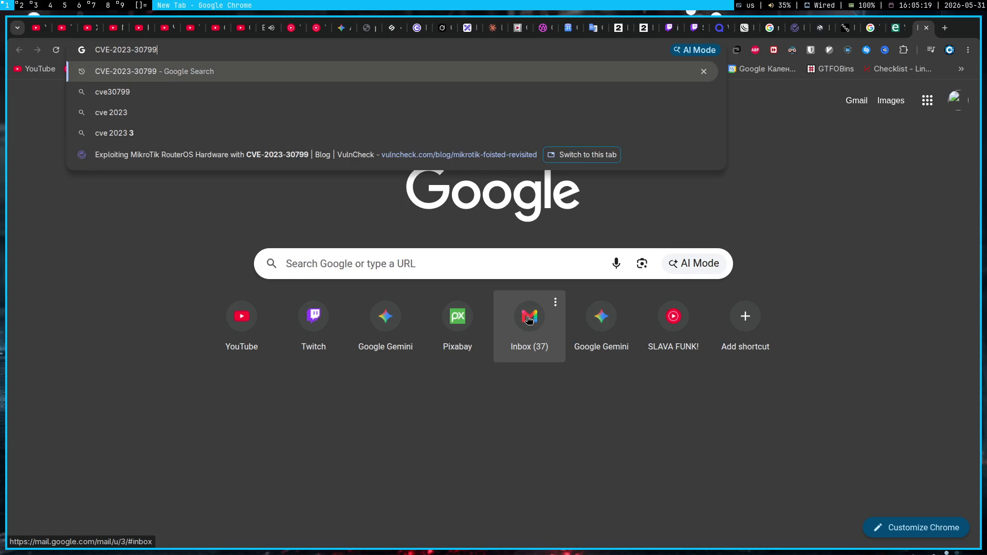
text( downlo)
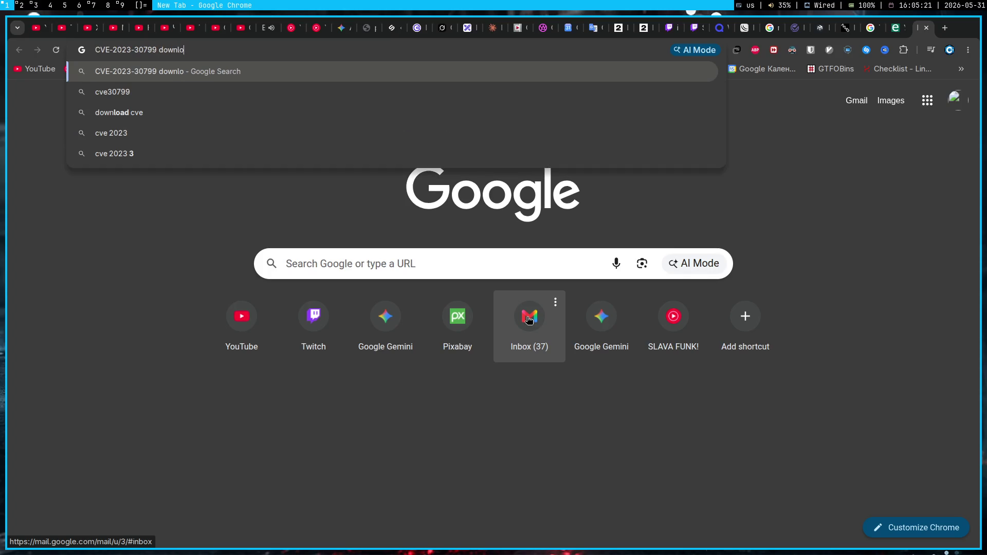
text(ad)
key(Return)
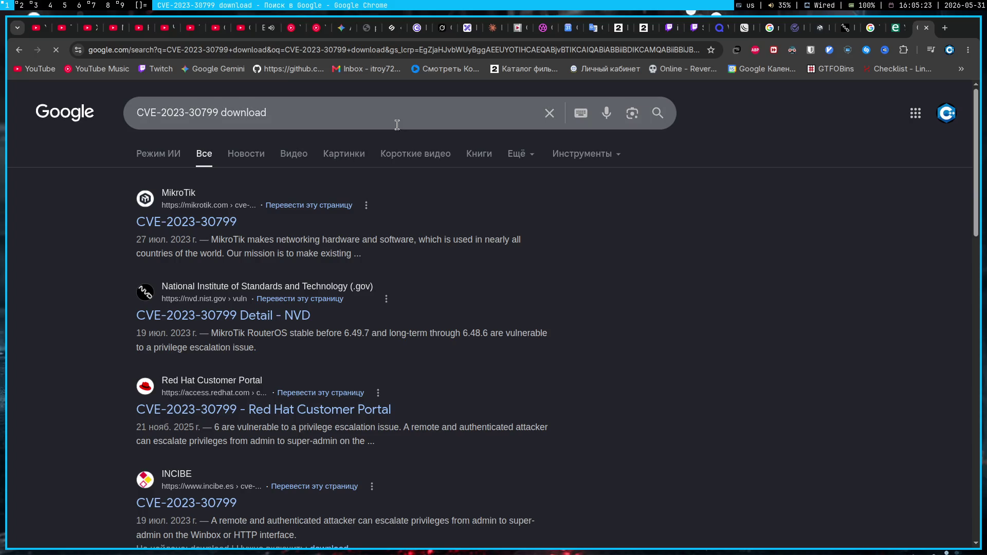
- Read MikroTik's CVE-2023-30799 advisory, go back, and search 'CVE-2023-30799 exploitdb'
double_click(368, 115)
text(exp)
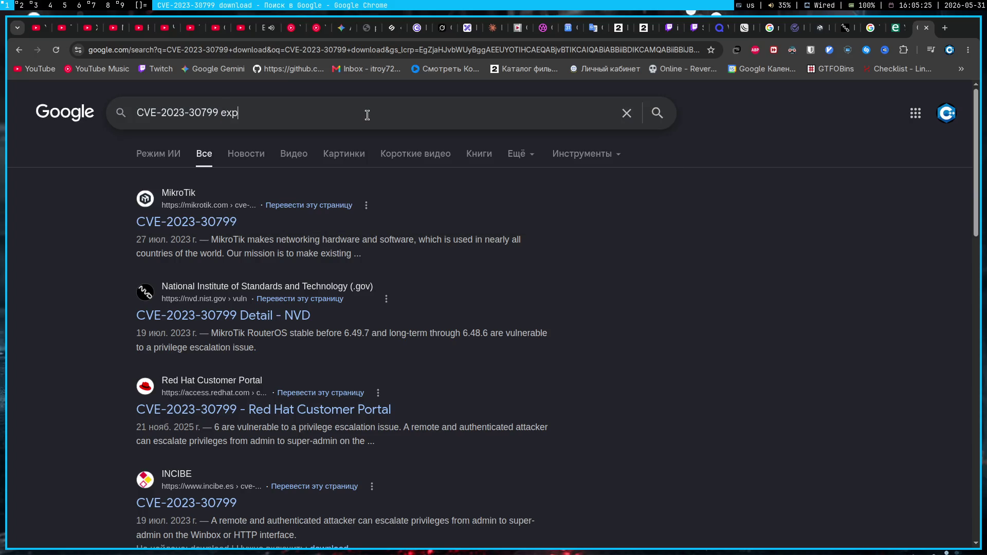
click(182, 219)
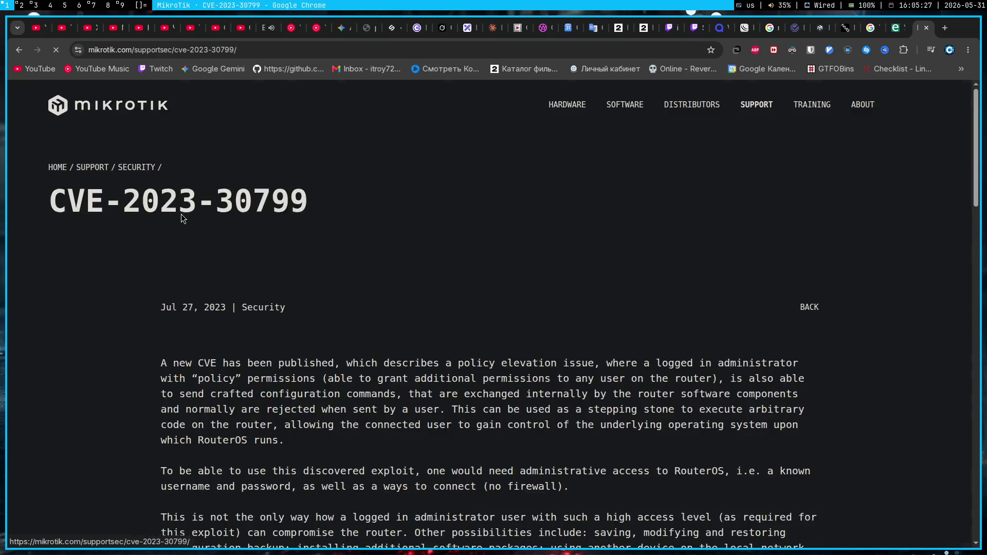
scroll(421, 328, down, 3)
scroll(439, 336, down, 3)
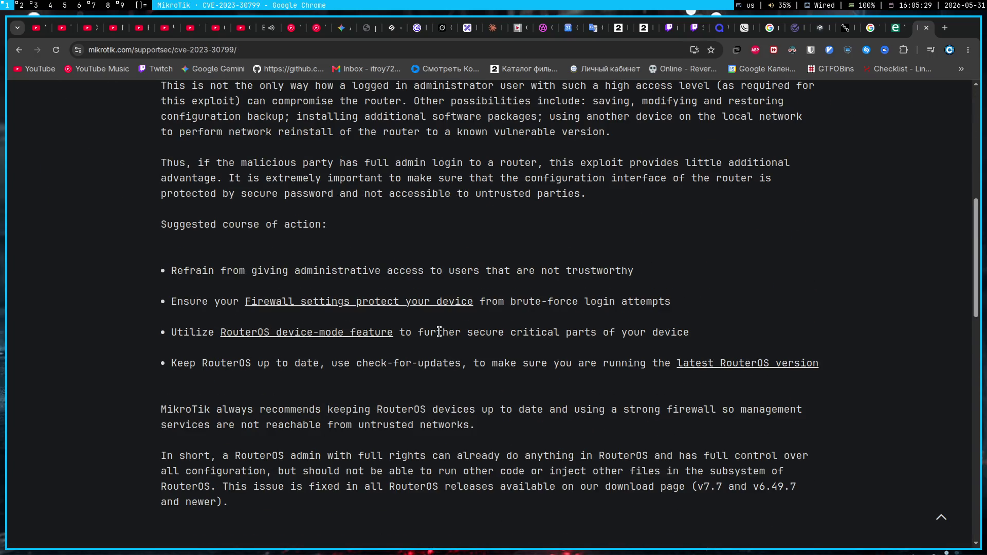
scroll(439, 336, down, 4)
scroll(439, 337, down, 3)
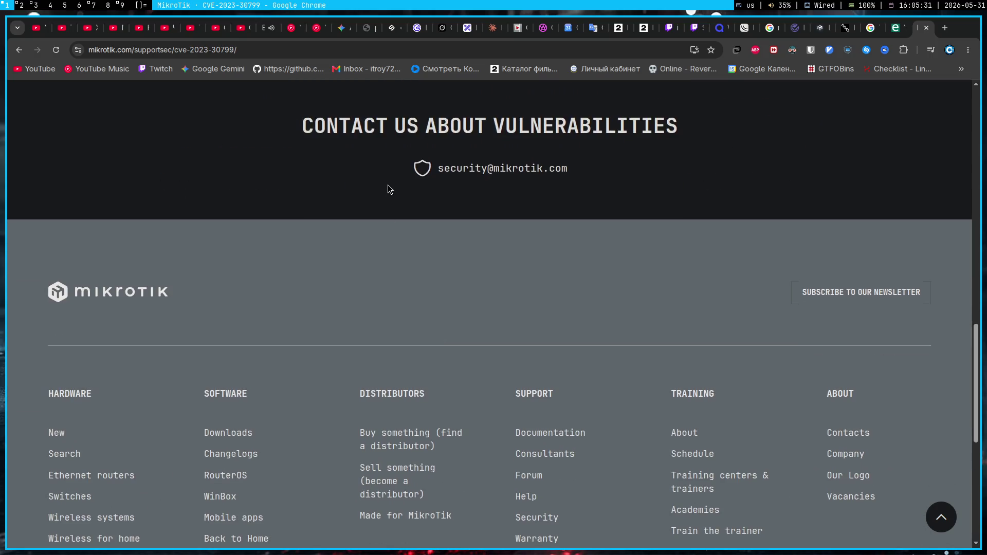
scroll(389, 185, up, 5)
scroll(458, 162, up, 2)
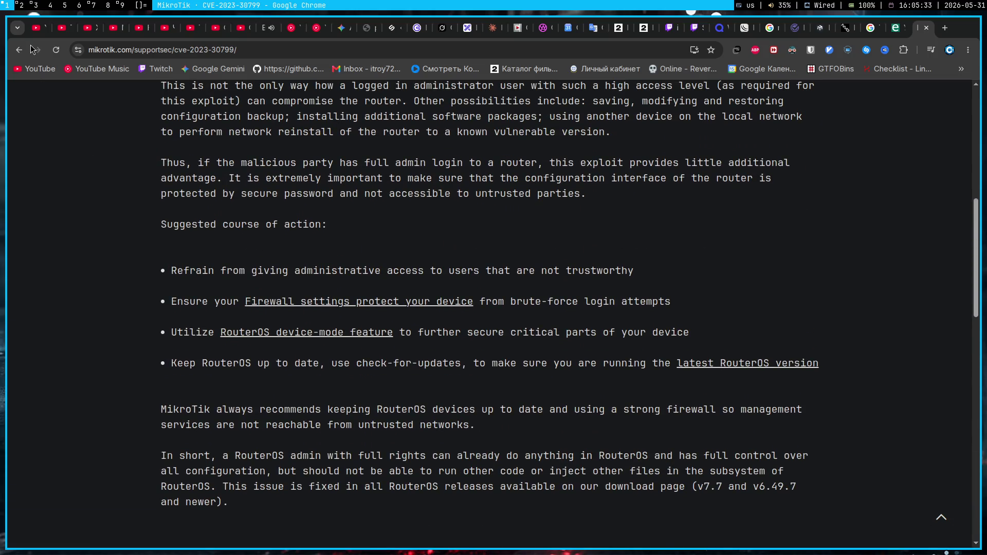
scroll(78, 146, up, 4)
scroll(78, 146, up, 1)
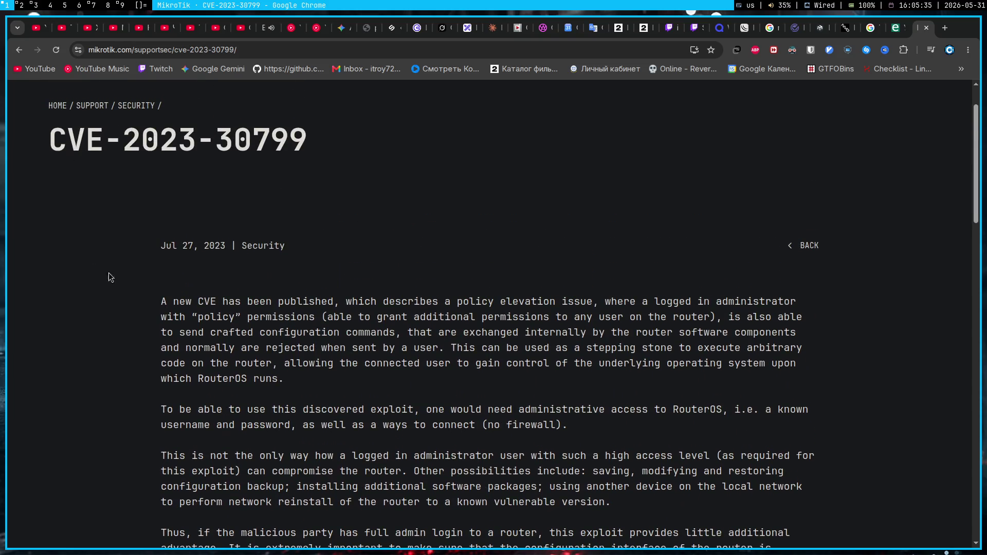
click(18, 50)
click(335, 113)
key(ctrl+shift+Left)
text(exploitdb)
key(Return)
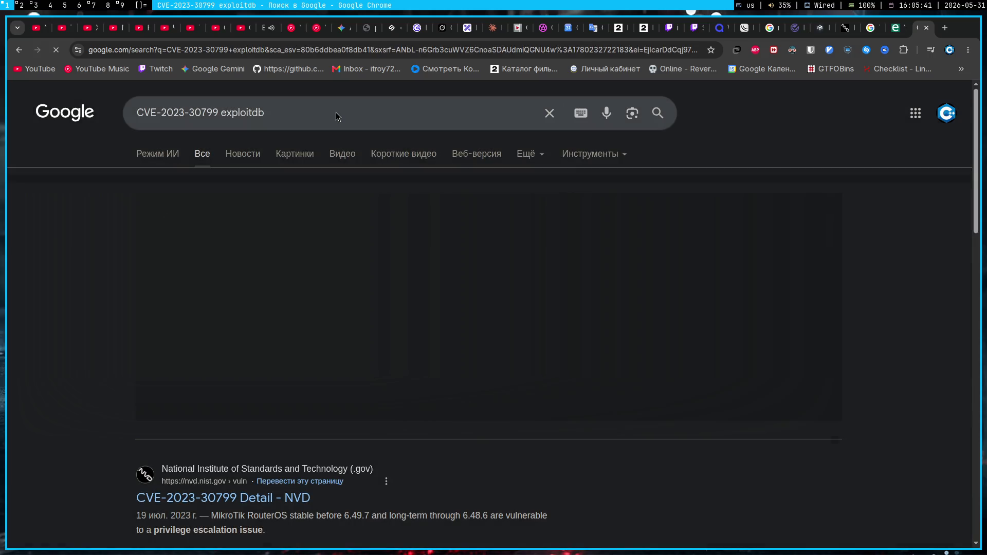
scroll(217, 467, down, 3)
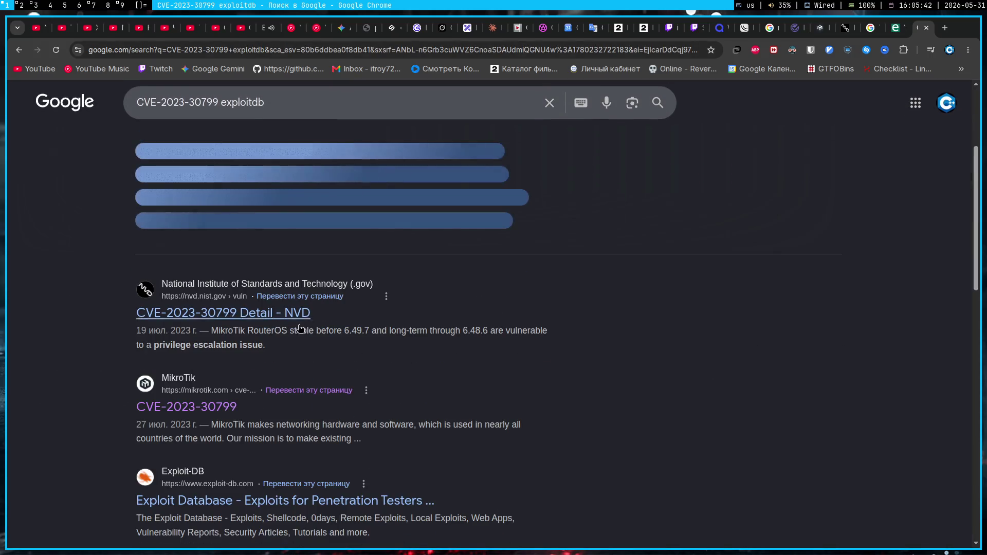
- Search Exploit Database for CVE-2023-30799, cleaning stray asterisks from the pasted identifier
click(231, 500)
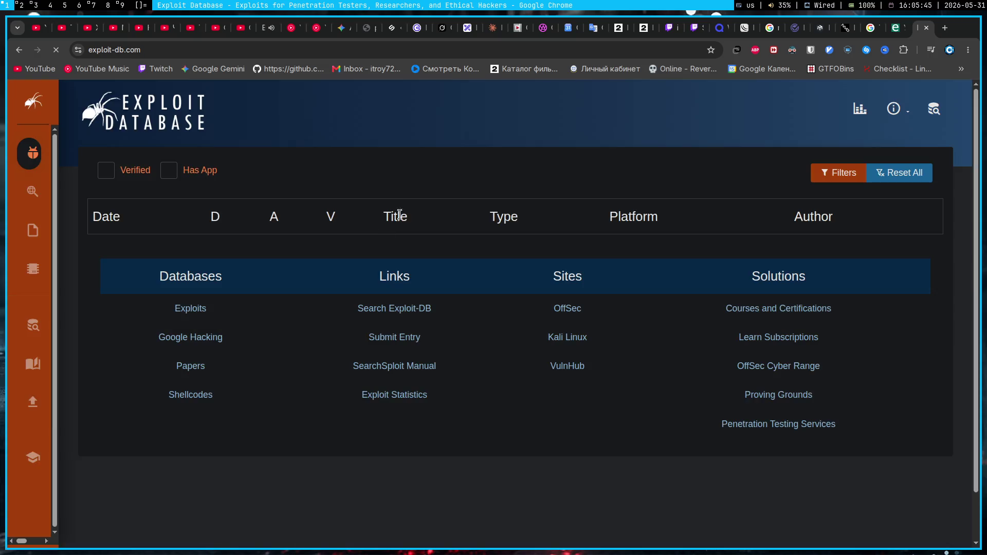
click(836, 221)
key(ctrl+v)
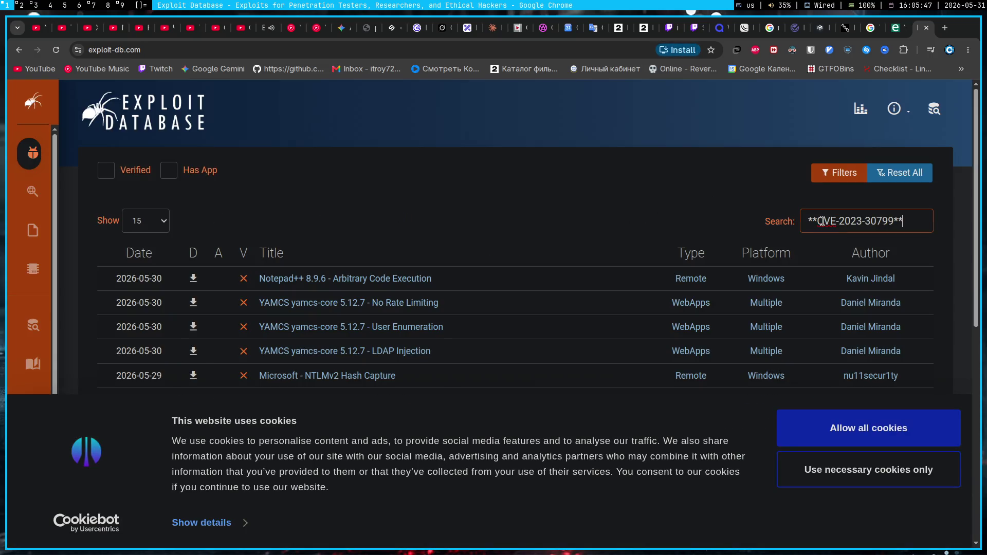
key(BackSpace)
key(BackSpace)
click(816, 223)
key(BackSpace)
key(BackSpace)
scroll(470, 211, down, 1)
scroll(469, 208, down, 1)
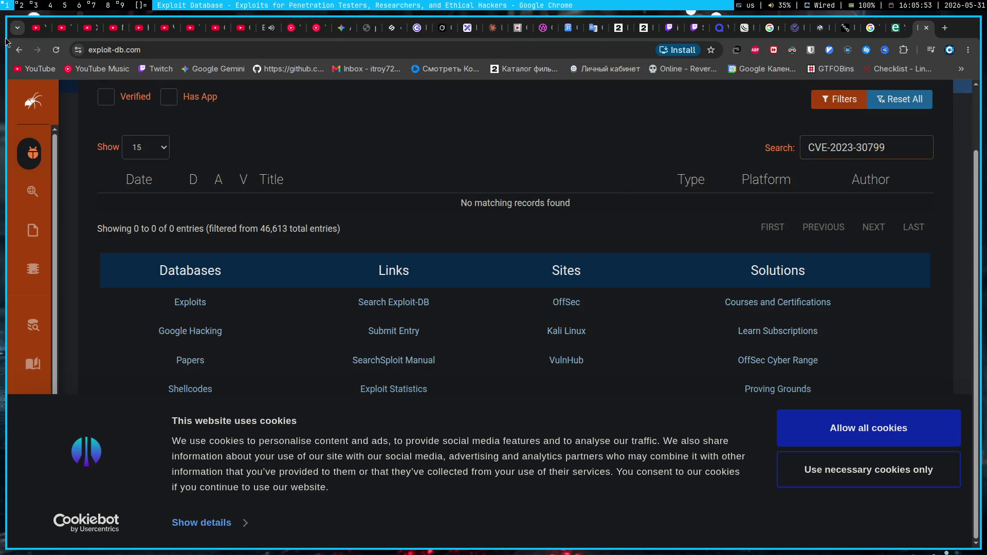
- Return to the Google results and close that tab to bring the Gemini Audit chat back
click(19, 49)
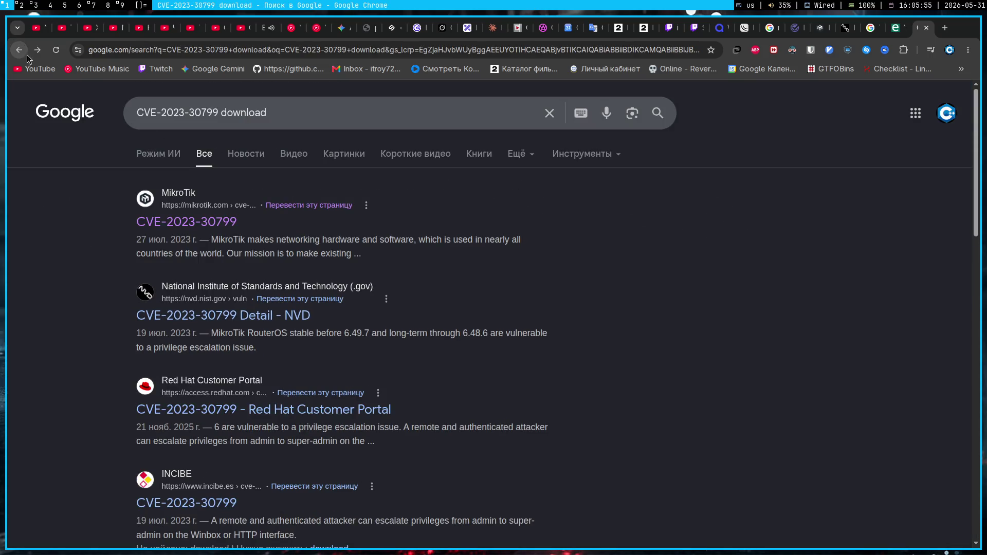
scroll(108, 286, down, 1)
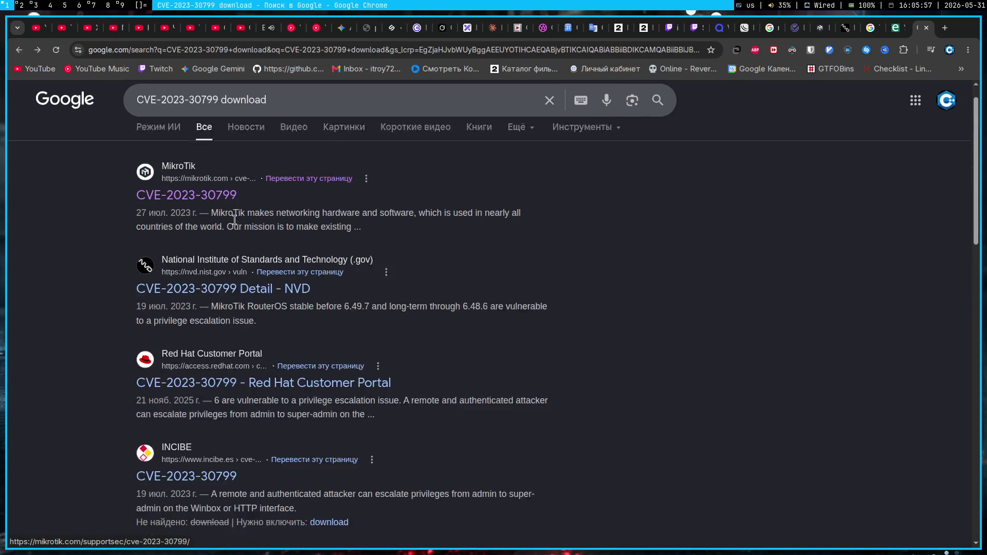
scroll(109, 285, up, 1)
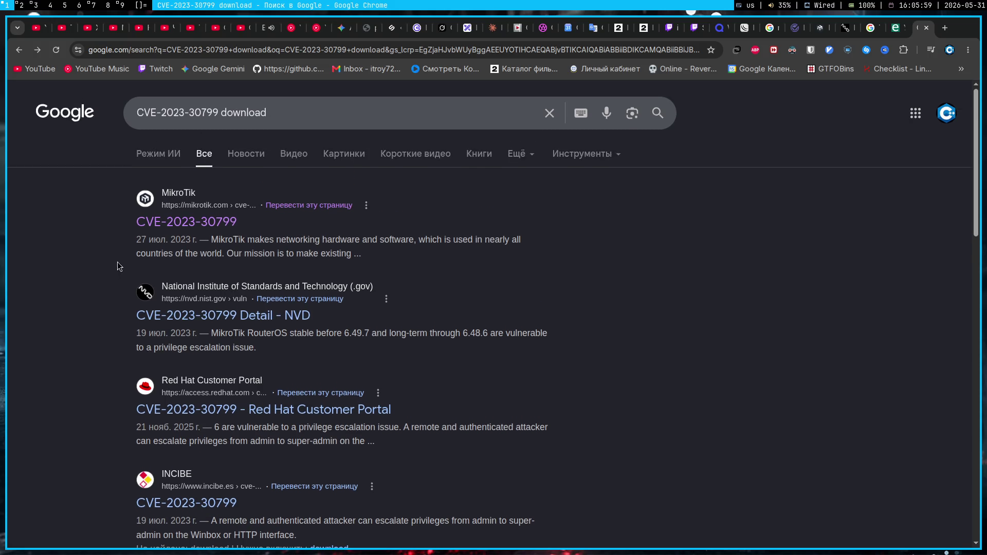
key(ctrl+w)
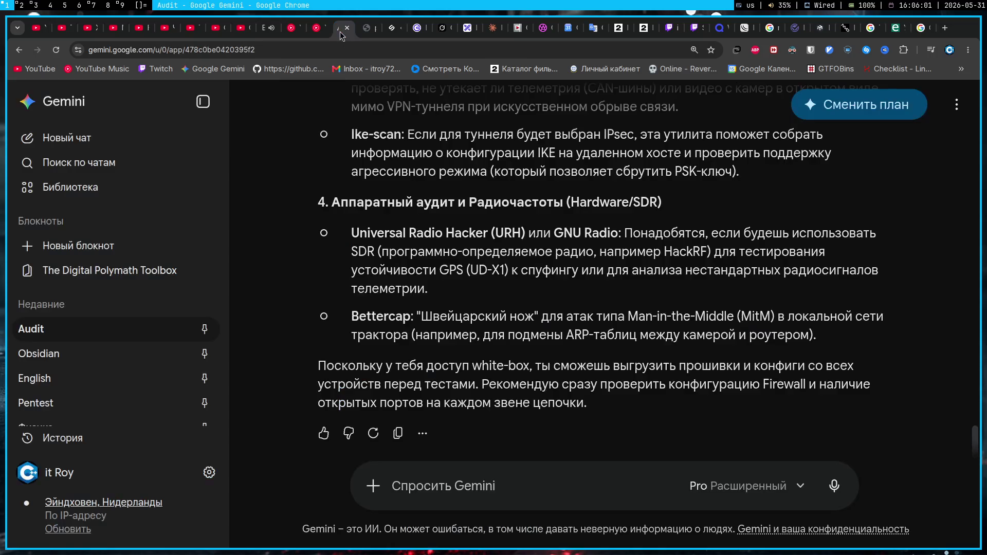
text(F)
- Ask Gemini where to download vulnerability data and practise before the audit, then stop its answer
key(BackSpace)
text(А где я)
text(скачать)
text( данные)
text( уязвимости или как\где я могу в обще по практиковатся, переде)
text( тем как ехать и делать аудит данной си)
text(с)
text(еме?)
key(Return)
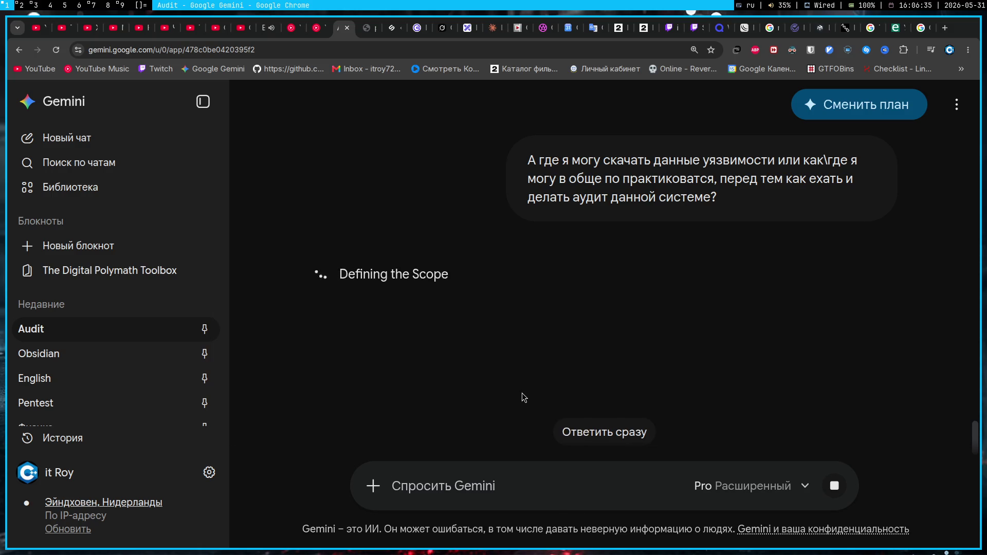
click(842, 495)
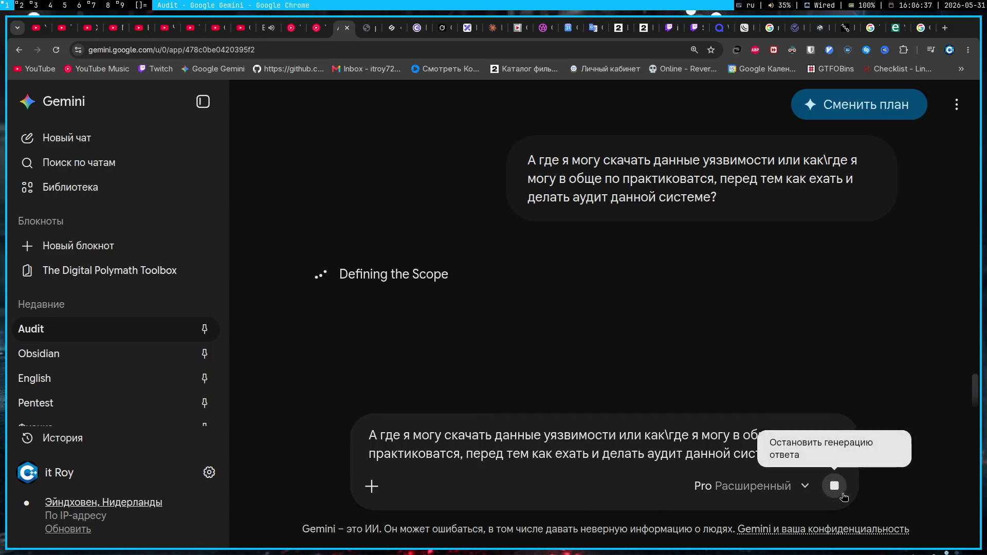
- Split the question into two sentences by removing the word или
double_click(630, 436)
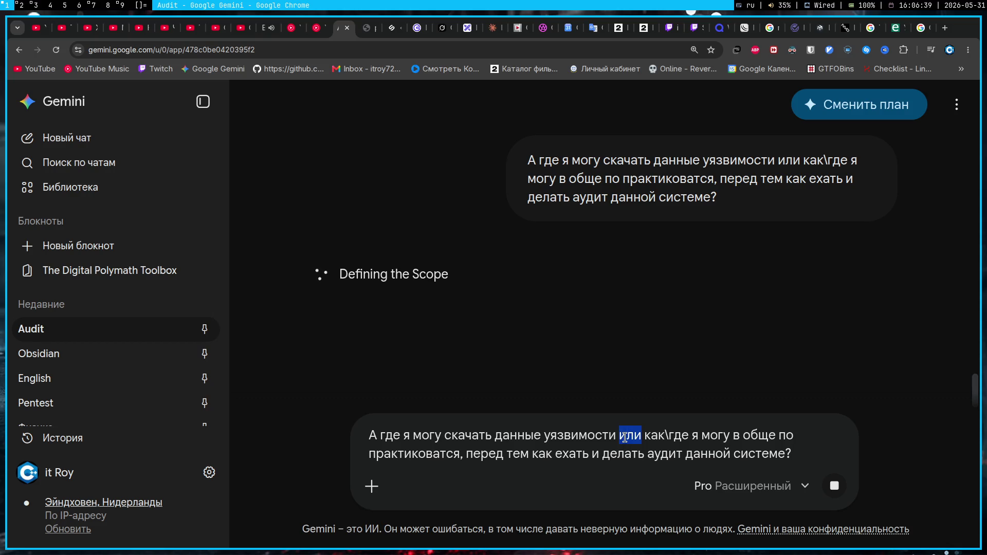
key(BackSpace)
key(BackSpace)
text(? И)
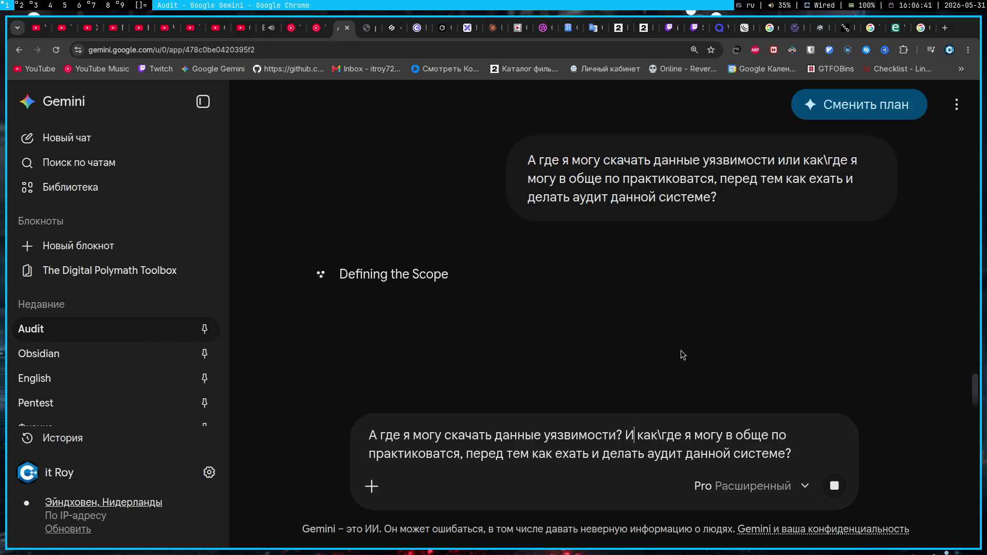
key(ctrl+a)
key(ctrl+c)
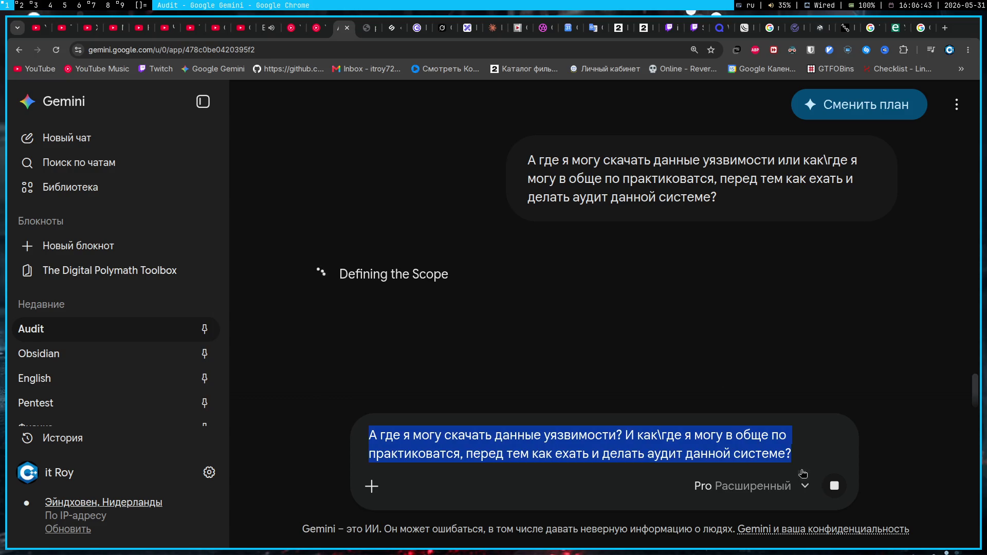
click(533, 455)
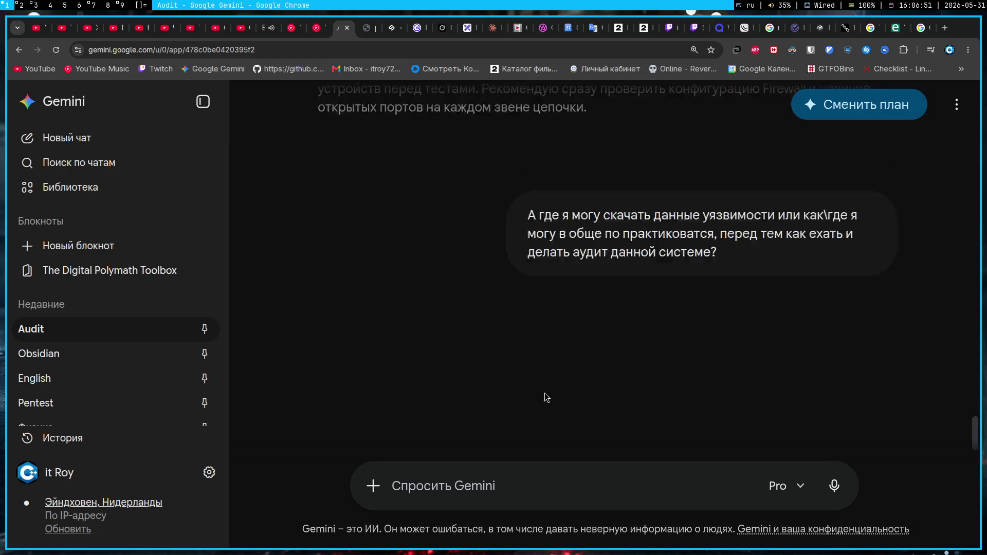
- Replace the sent prompt with the revised two-part question and resubmit it to Gemini
click(869, 366)
key(ctrl+a)
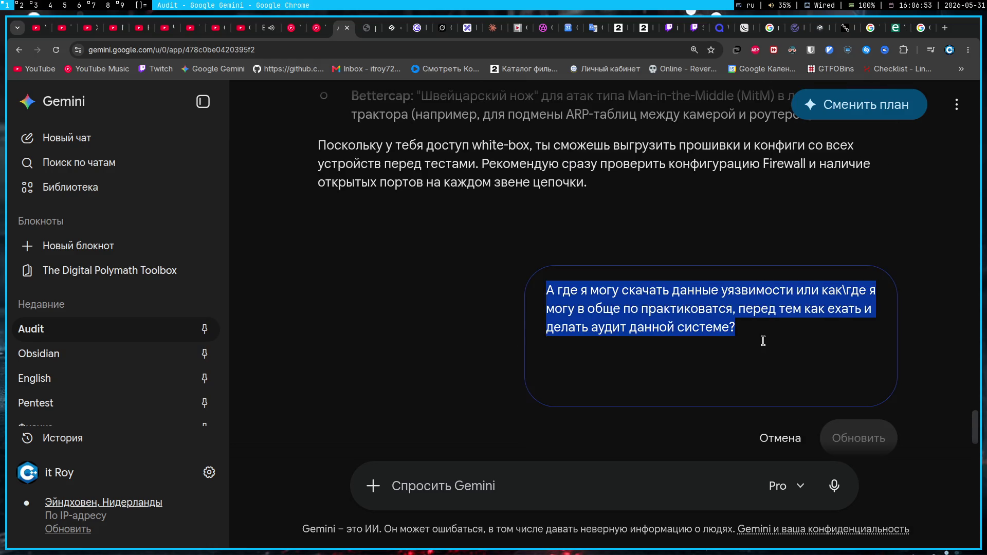
key(ctrl+v)
click(877, 387)
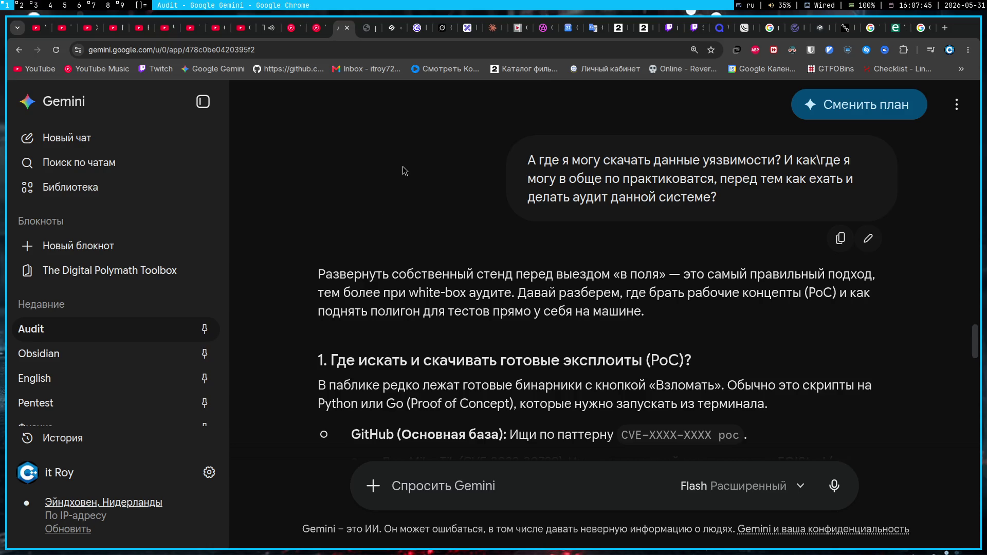
scroll(403, 166, down, 3)
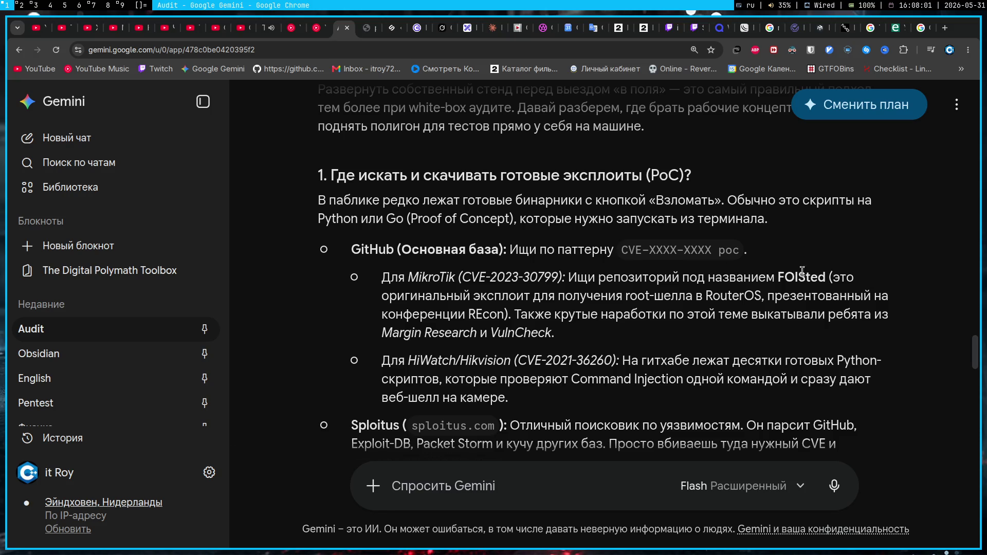
- Copy 'FOISted' from the answer, search Google for the CVE on GitHub, and open the advisory result
drag(778, 271, 825, 275)
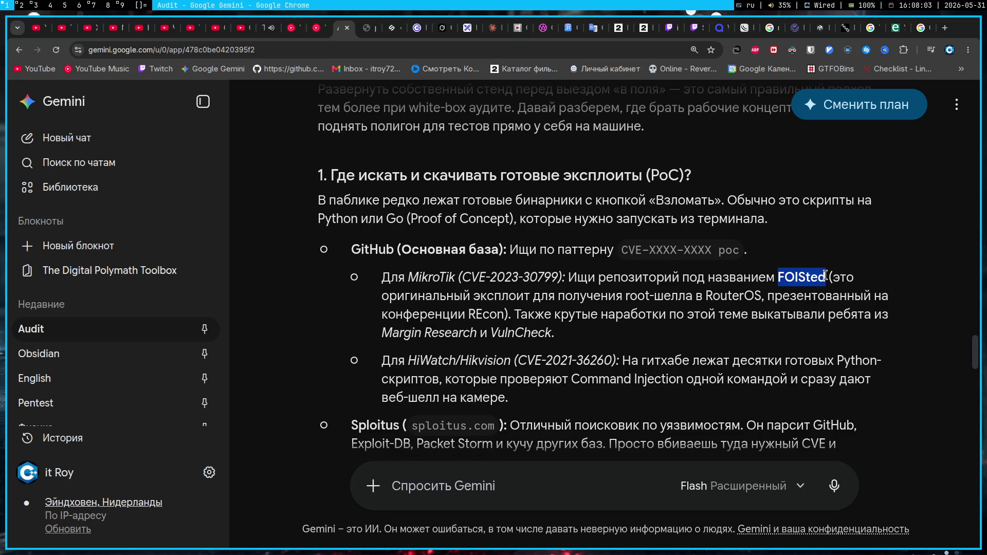
key(ctrl+9)
key(ctrl+BackSpace)
text(github)
key(Return)
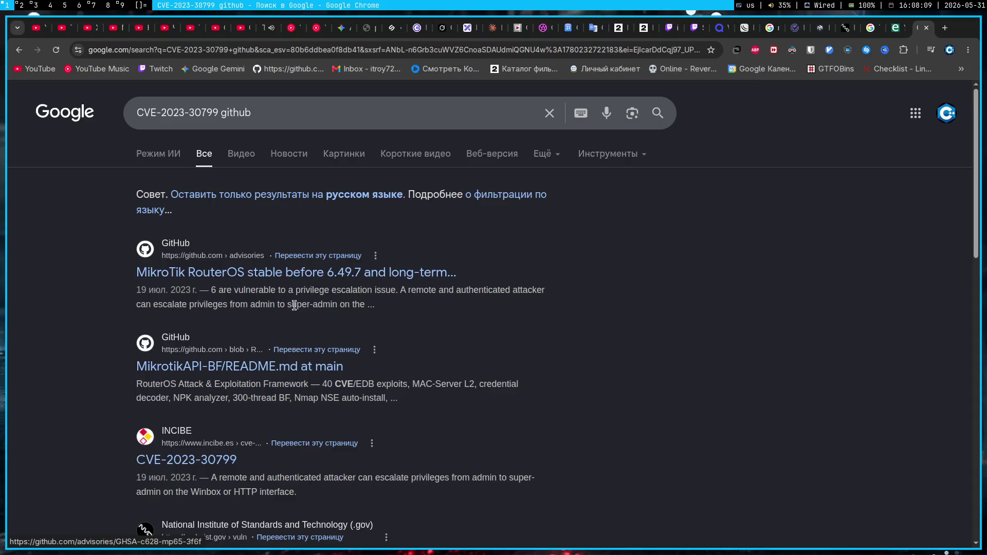
middle_click(283, 279)
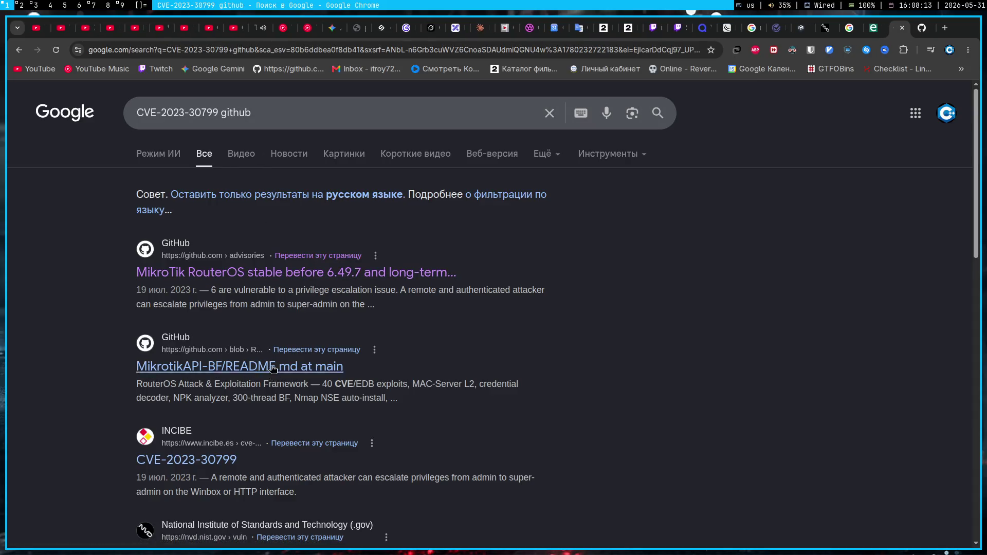
- Rerun the search with FOISted added, open the GitHub advisory again and close the duplicate tab
double_click(253, 113)
click(259, 115)
text(FOISted)
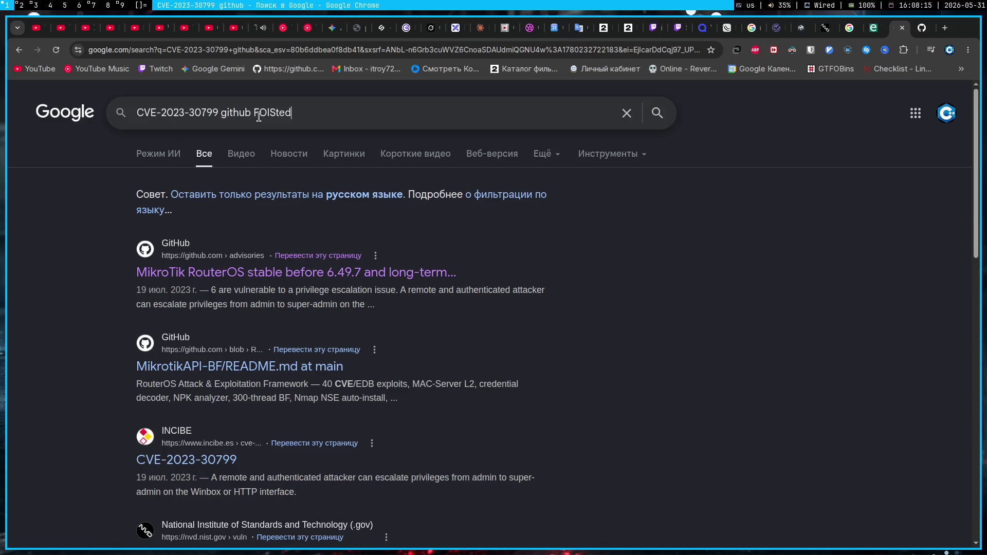
key(Return)
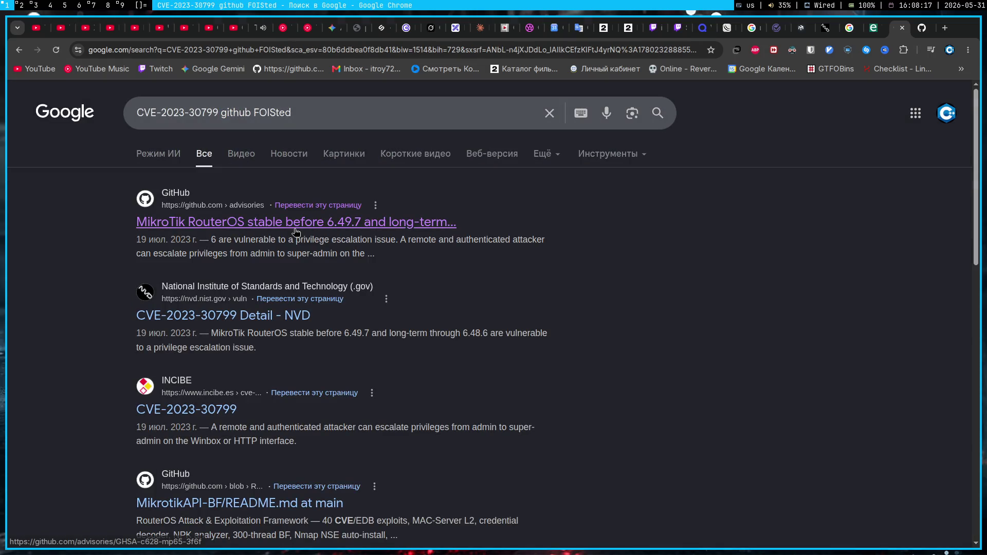
middle_click(294, 222)
click(901, 27)
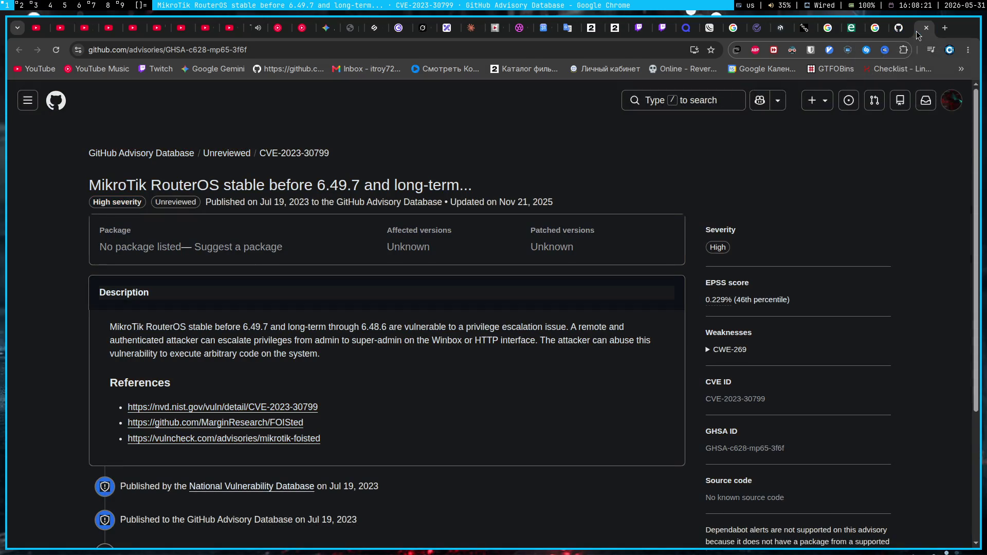
click(926, 27)
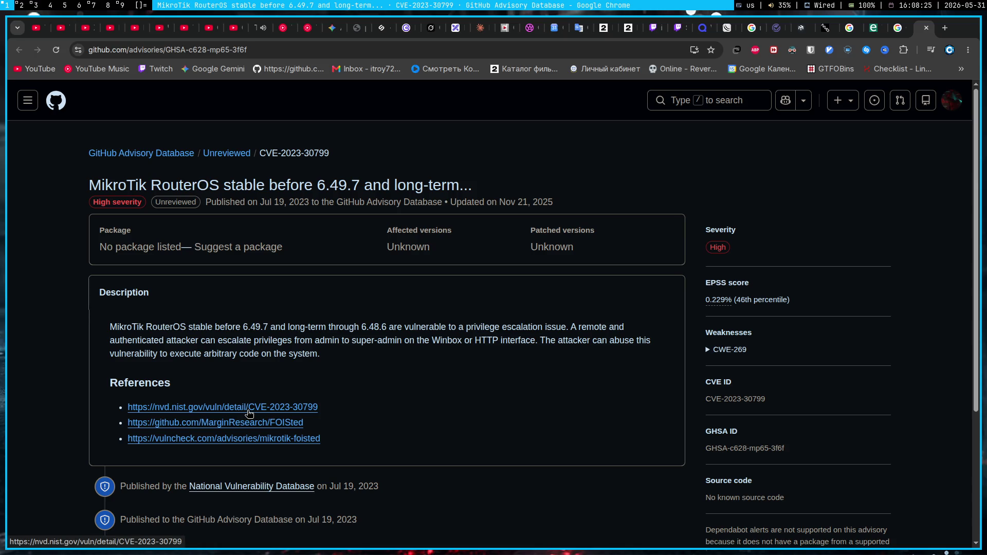
- Open the FOISted repository reference, read its README, and return to the CVE-2023-30799 advisory
middle_click(259, 426)
scroll(385, 392, down, 3)
scroll(385, 392, up, 3)
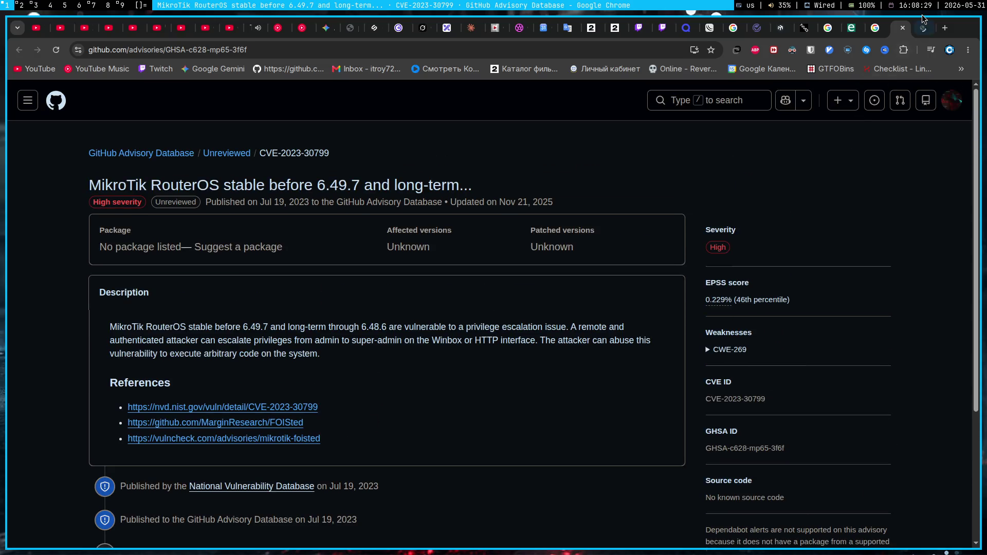
click(923, 28)
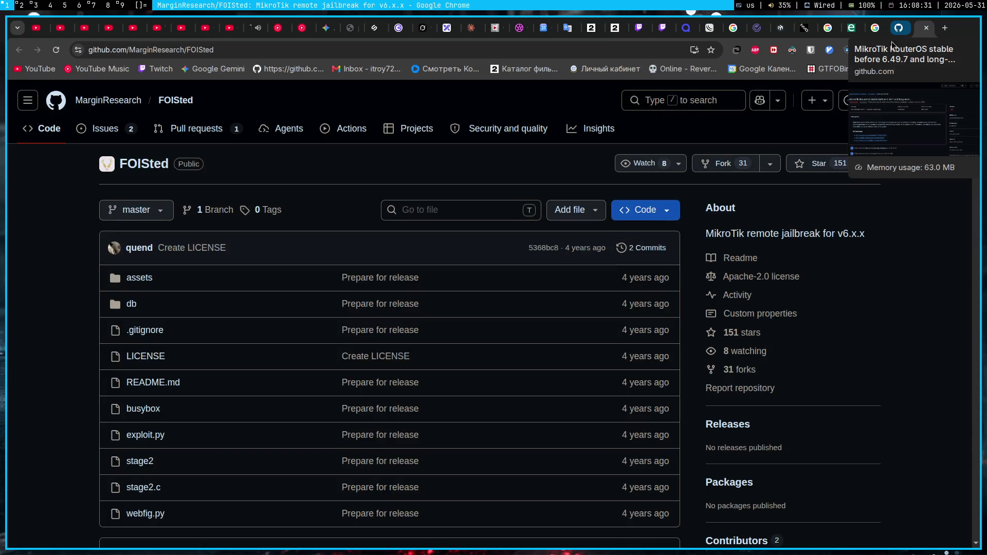
scroll(601, 289, down, 5)
scroll(600, 290, up, 3)
scroll(600, 289, down, 4)
scroll(600, 290, down, 3)
scroll(601, 290, down, 5)
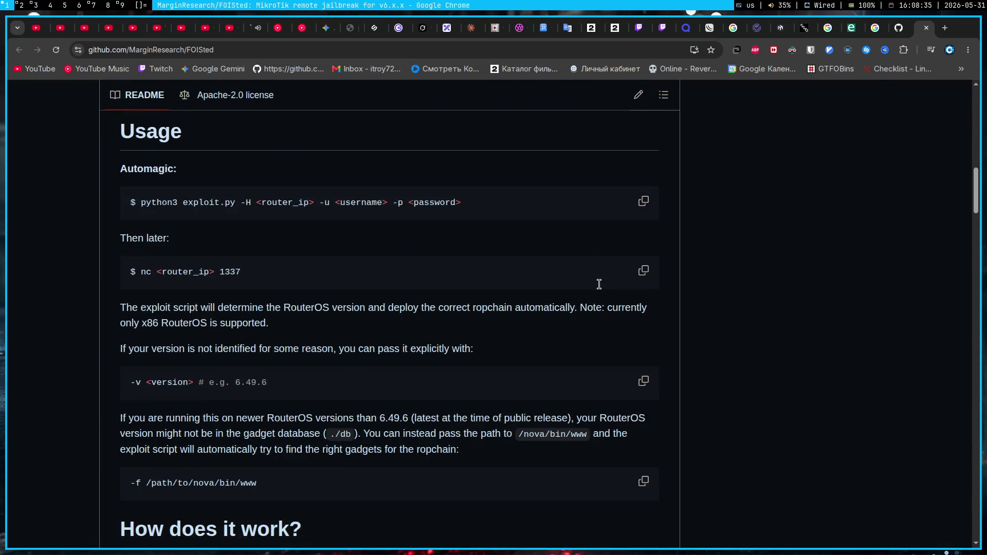
scroll(600, 290, down, 3)
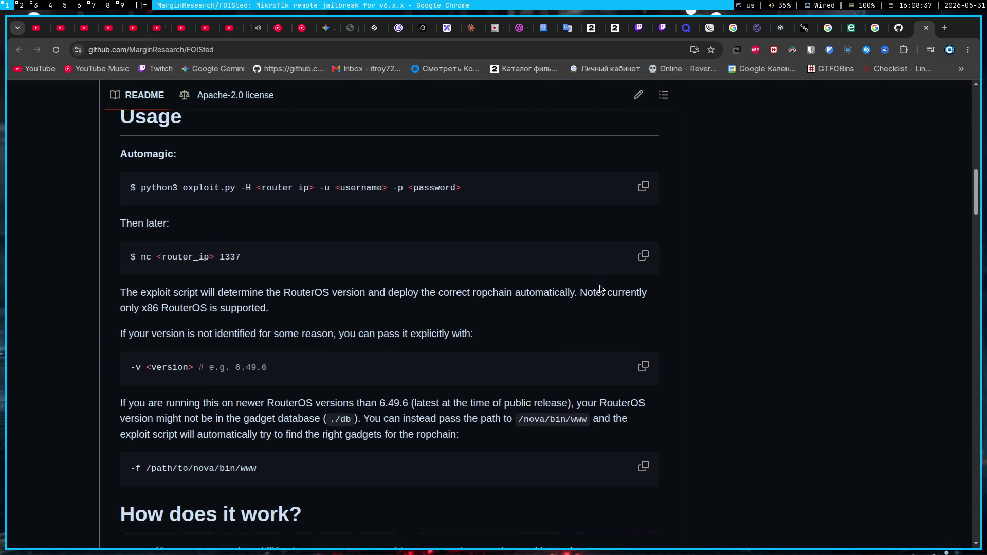
scroll(600, 289, up, 2)
scroll(600, 290, down, 3)
scroll(599, 286, down, 3)
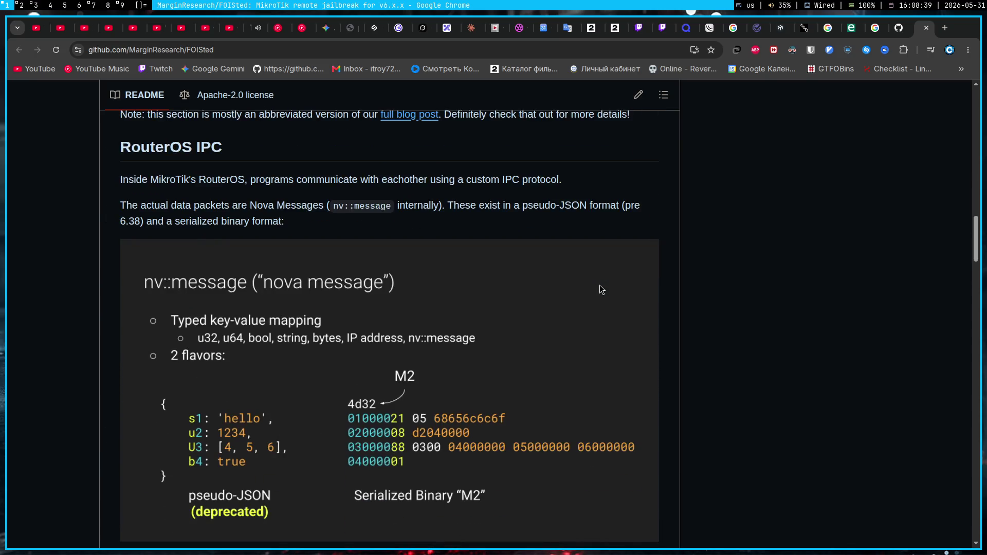
scroll(600, 287, down, 3)
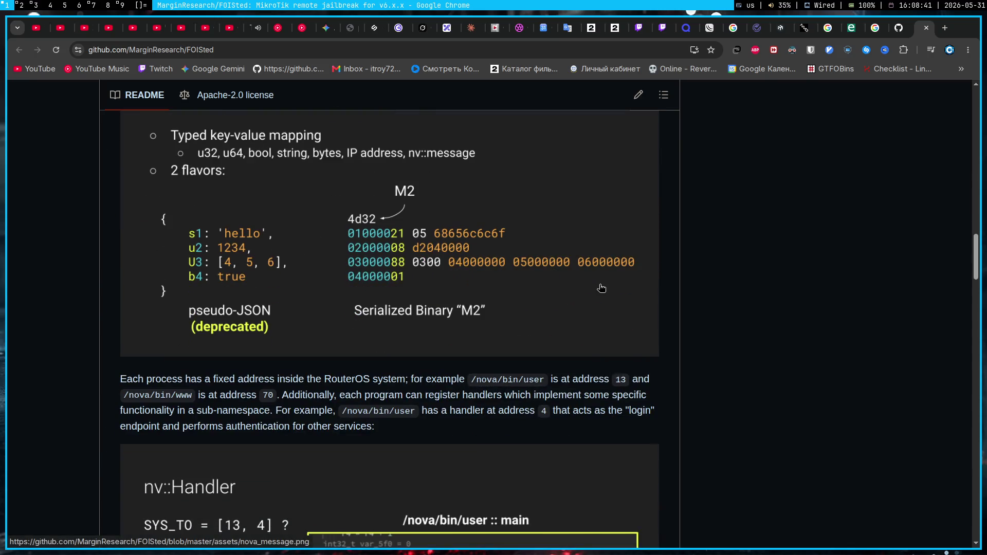
scroll(602, 287, down, 5)
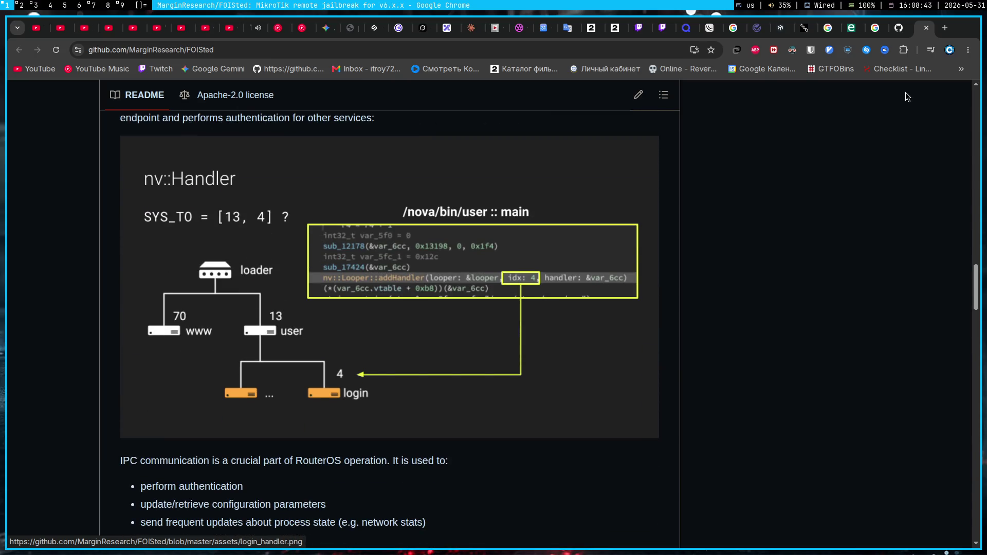
click(898, 27)
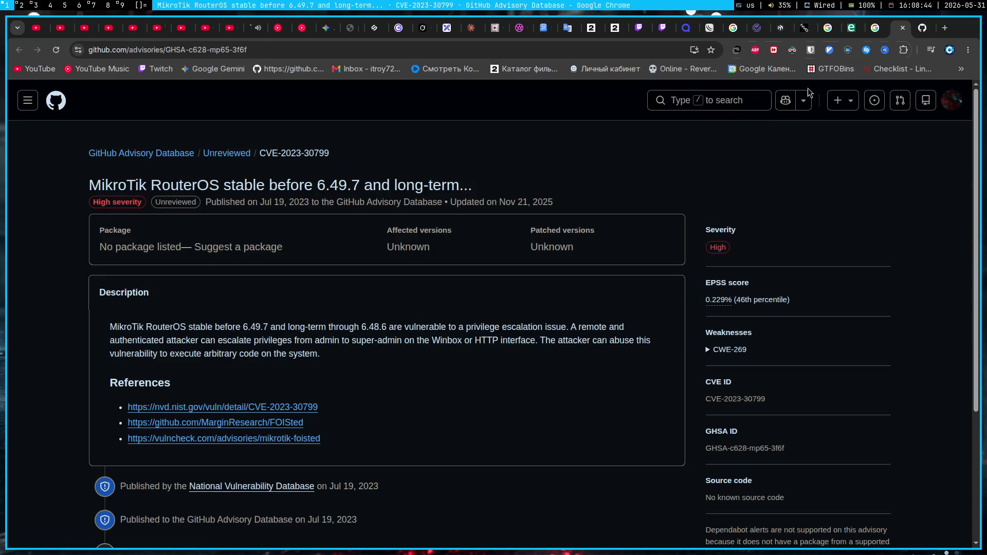
- Open the NVD CVE-2023-30799 page and compare its CVSS 2.0 and 3.x severity scores
middle_click(282, 416)
click(916, 30)
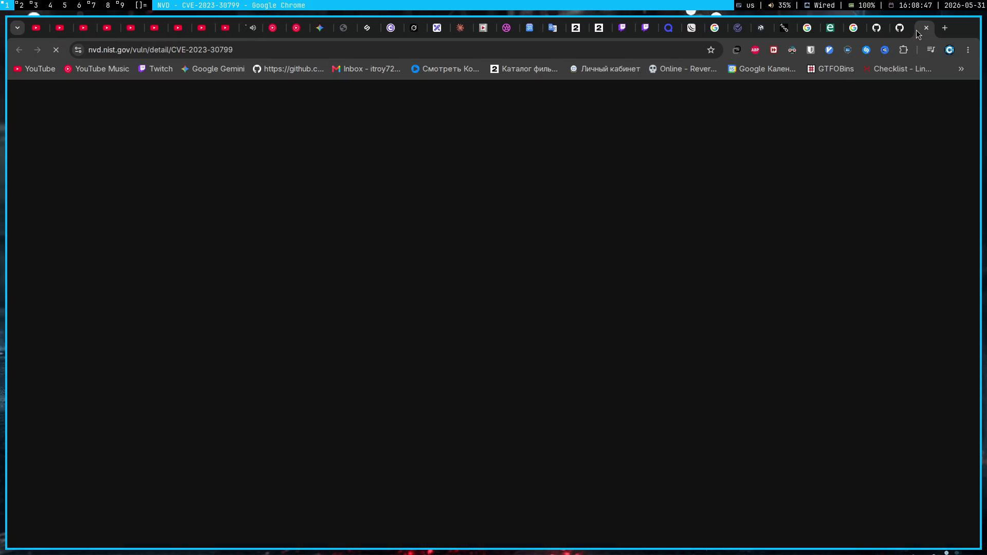
scroll(480, 271, down, 3)
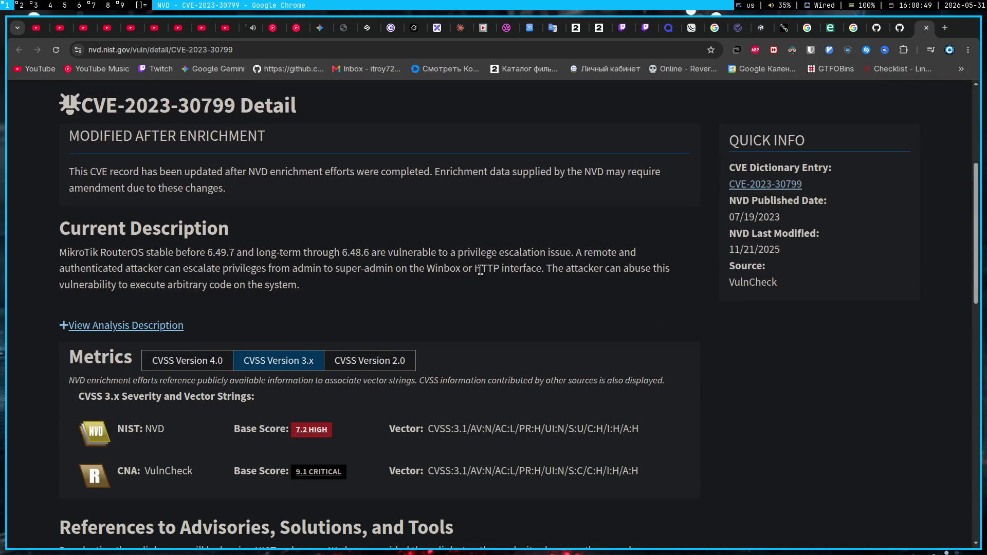
scroll(445, 294, up, 3)
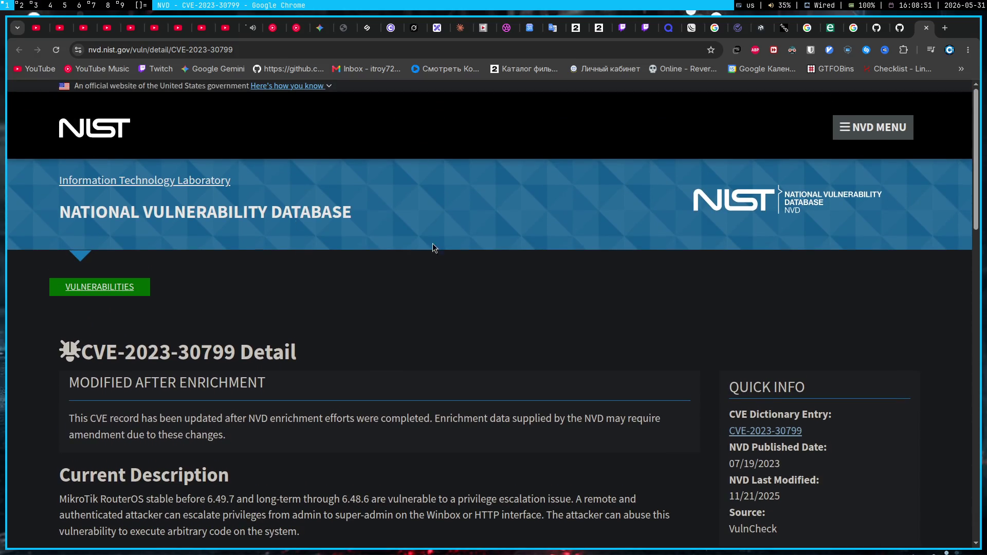
scroll(669, 303, down, 4)
click(347, 305)
click(292, 299)
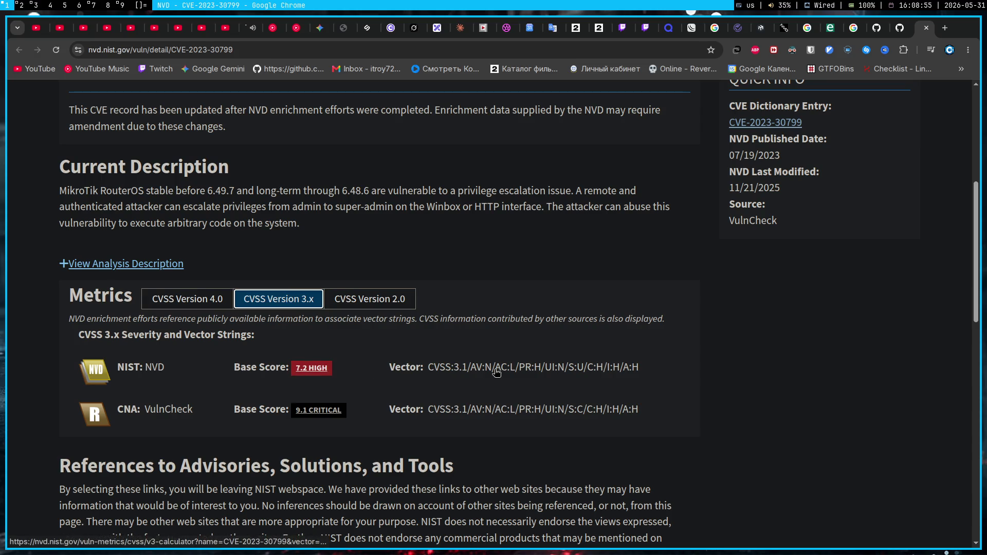
scroll(434, 364, down, 3)
scroll(383, 338, down, 1)
scroll(383, 339, down, 3)
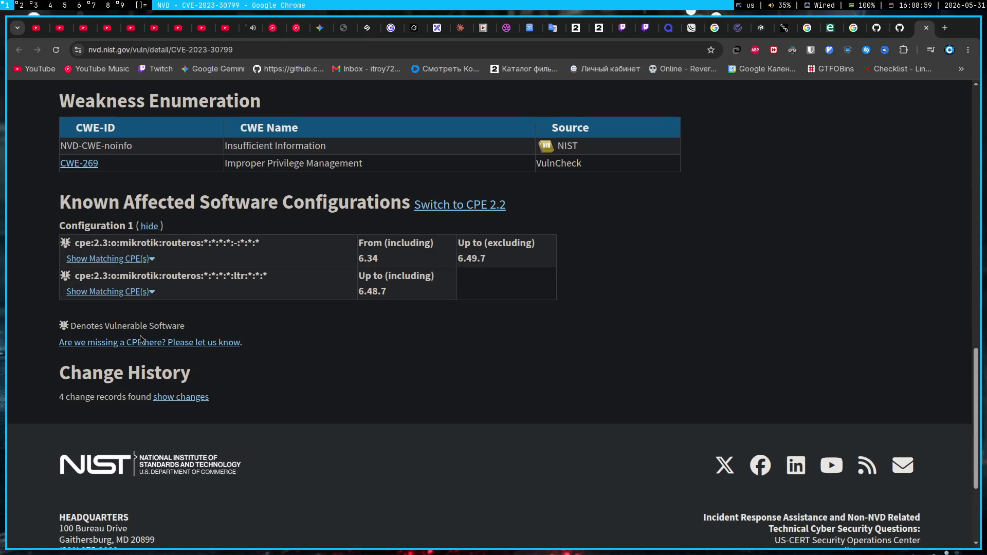
scroll(138, 340, up, 4)
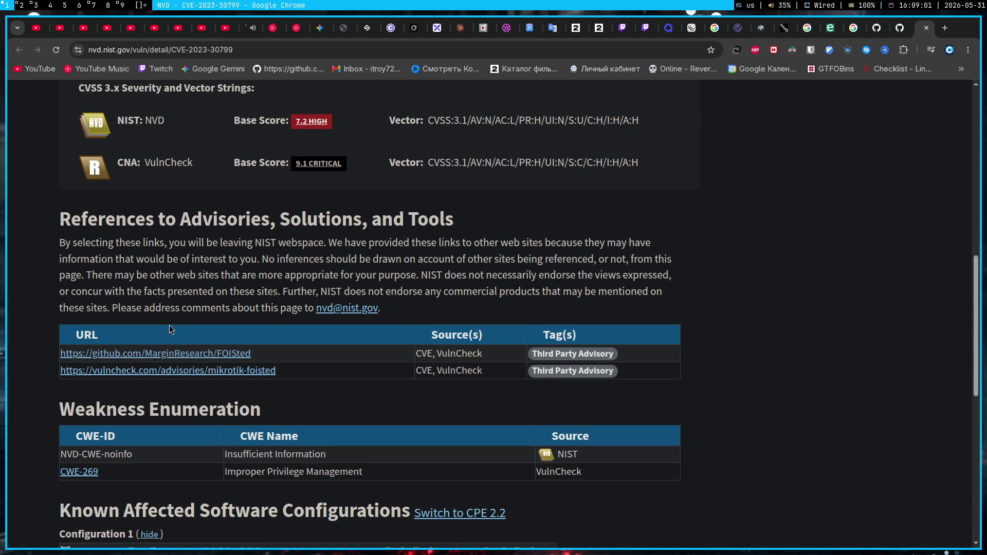
- Follow the VulnCheck advisory reference, confirming the redirect away from NIST
middle_click(224, 371)
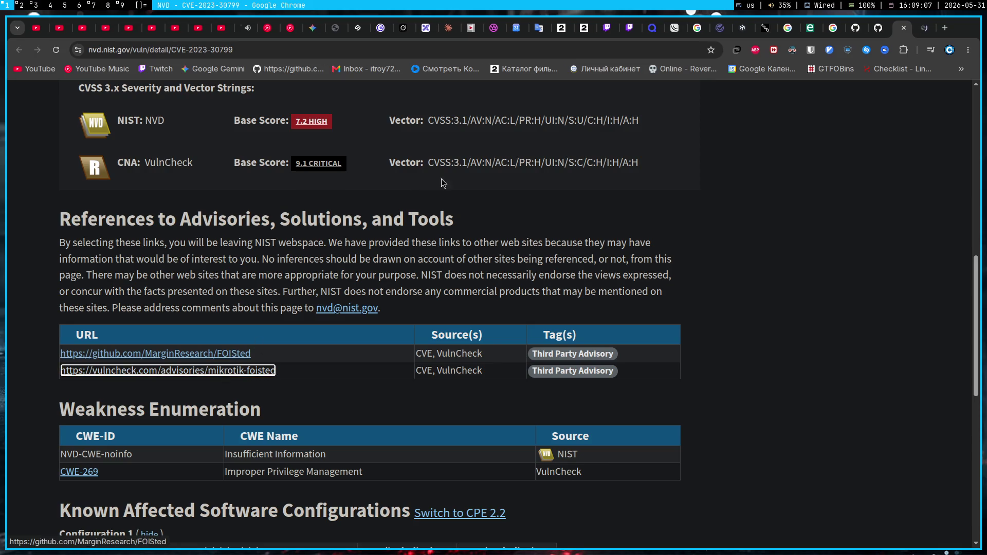
click(217, 376)
click(466, 444)
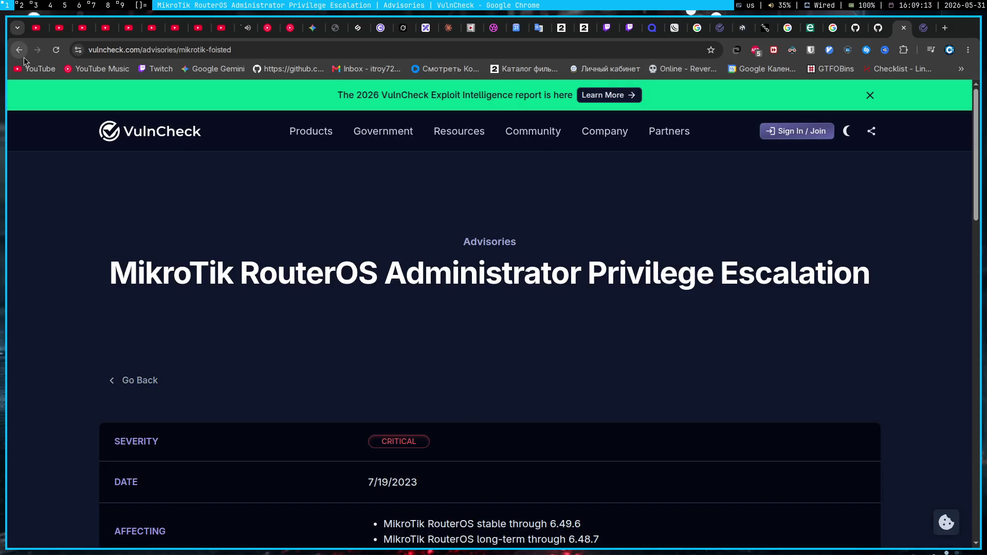
- Reopen the VulnCheck MikroTik advisory in its own tab from NVD and close the duplicate
key(alt+Left)
middle_click(255, 371)
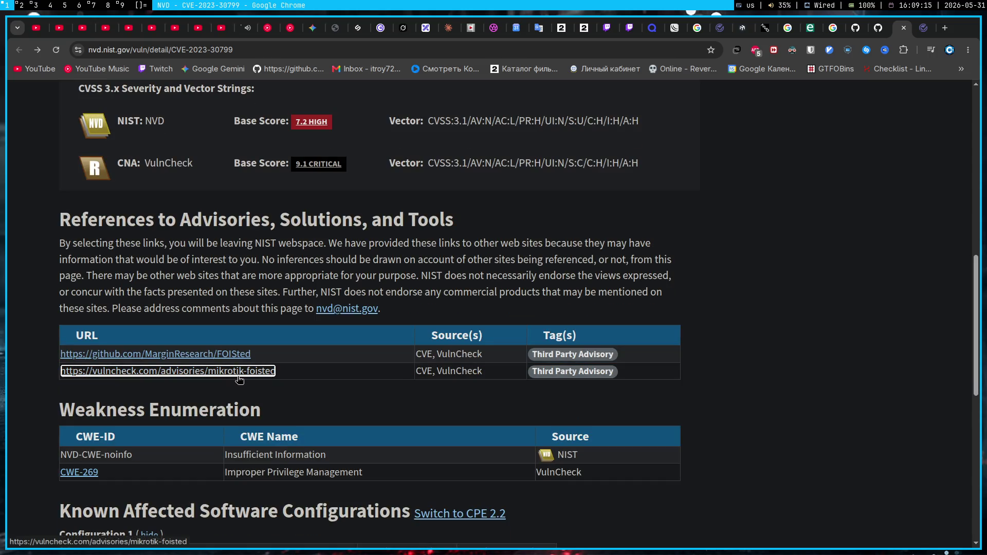
click(921, 29)
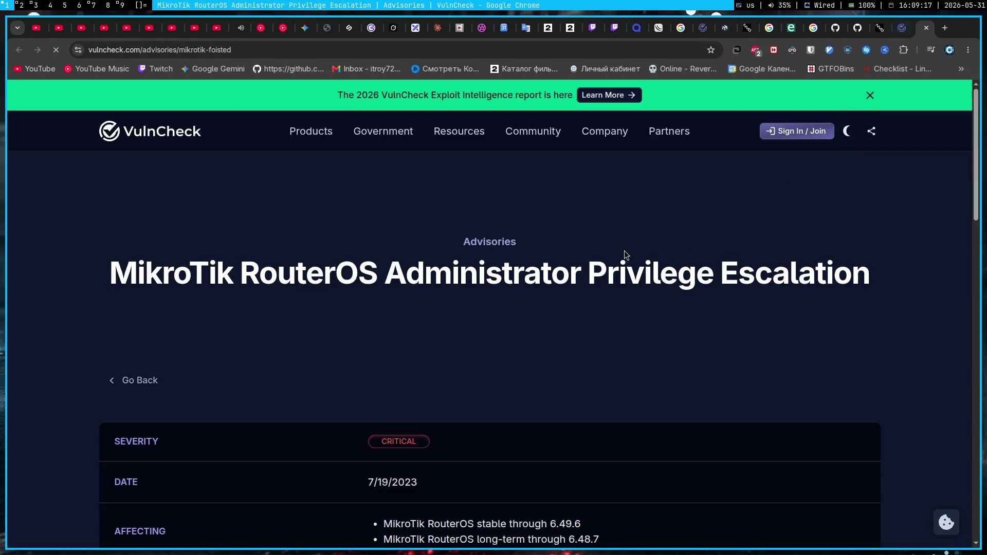
click(926, 29)
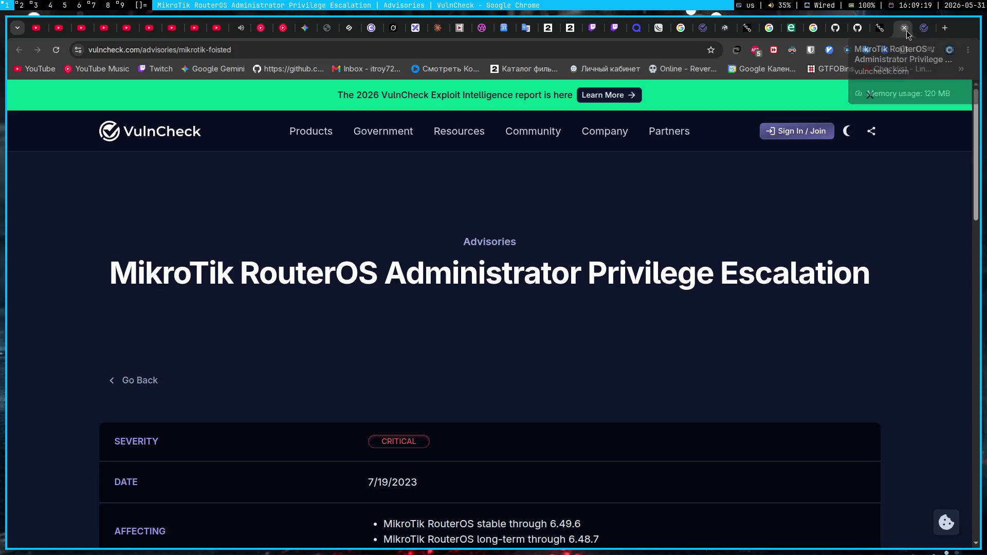
scroll(714, 230, down, 3)
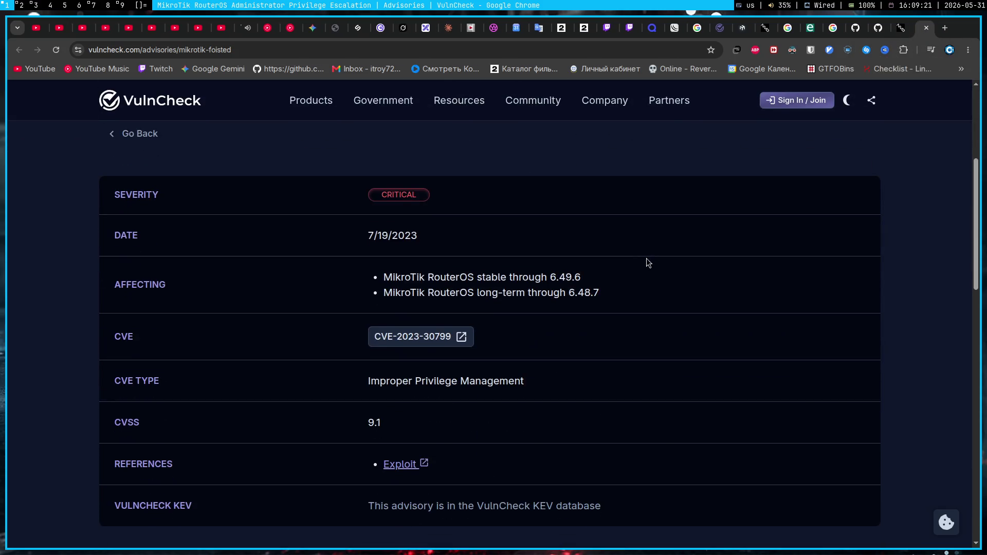
scroll(450, 353, down, 2)
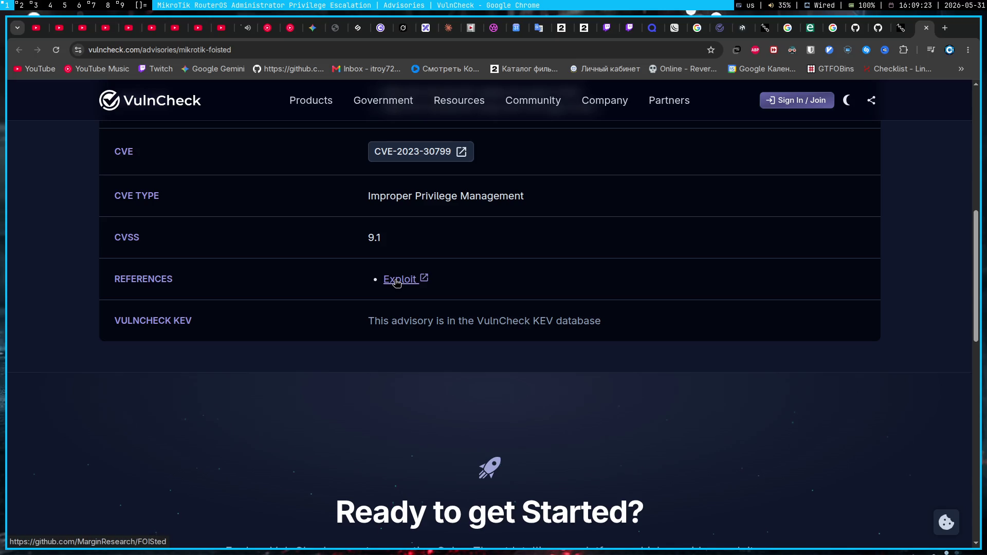
scroll(397, 282, down, 5)
scroll(395, 281, up, 4)
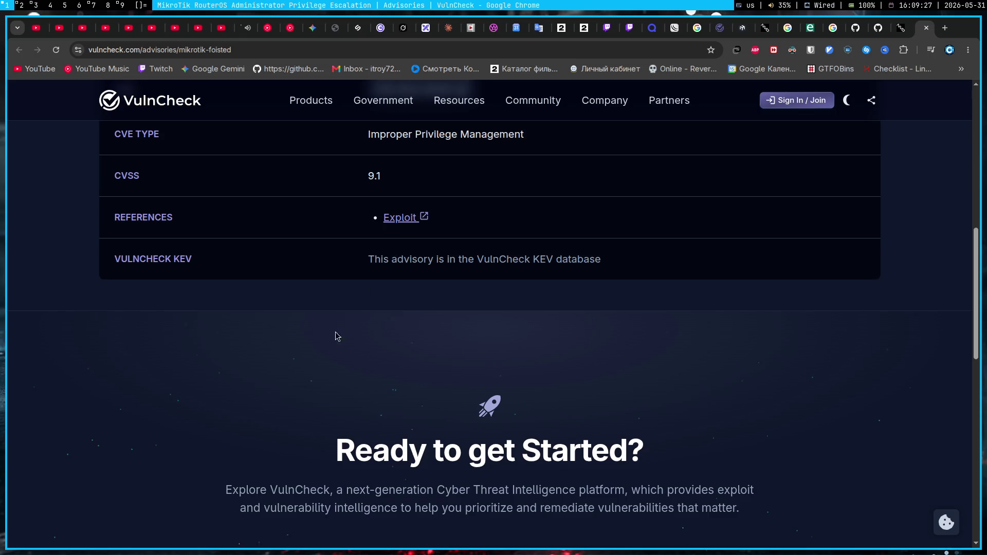
scroll(291, 383, down, 2)
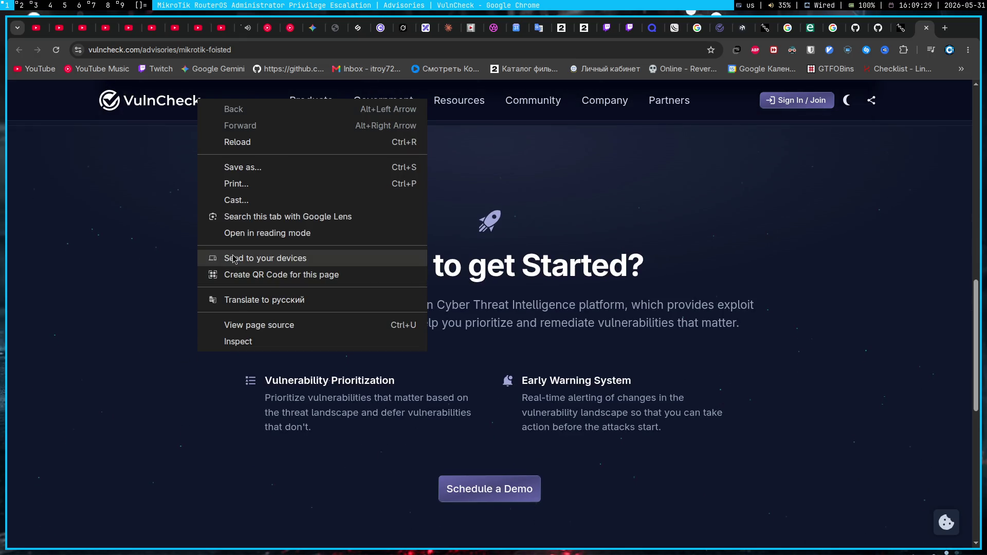
- Translate the advisory to Russian and back to English, then follow its Exploit reference to FOISted
click(224, 300)
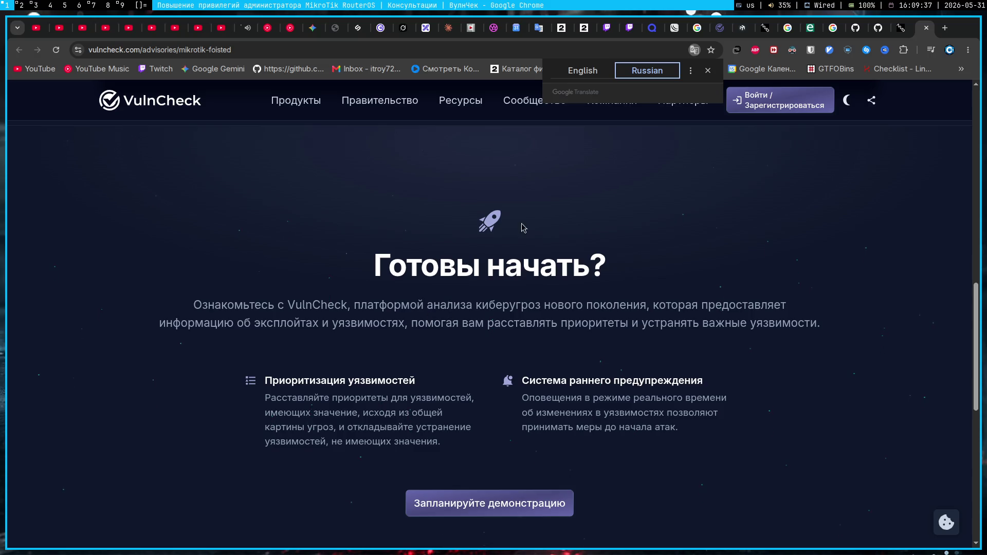
mouse_move(611, 100)
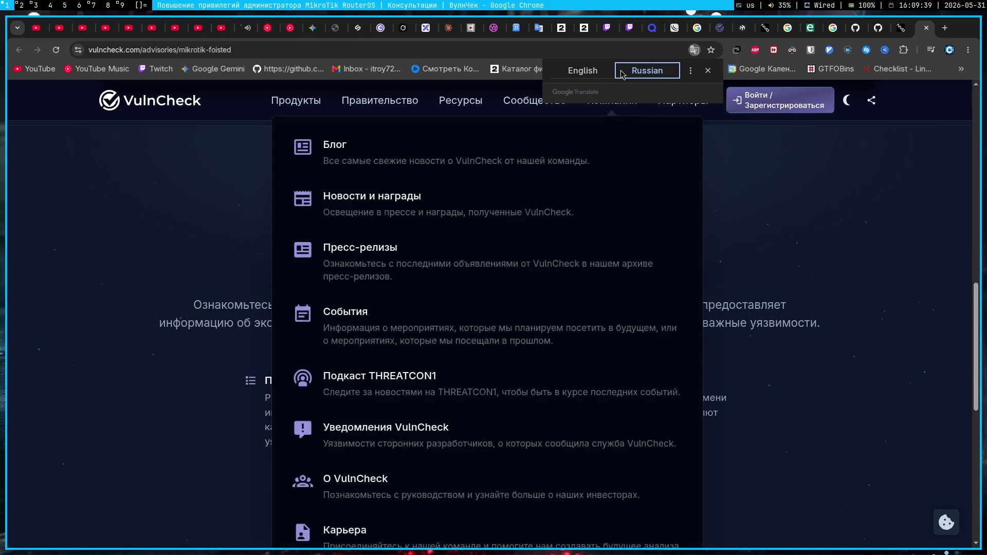
click(583, 70)
scroll(253, 285, up, 10)
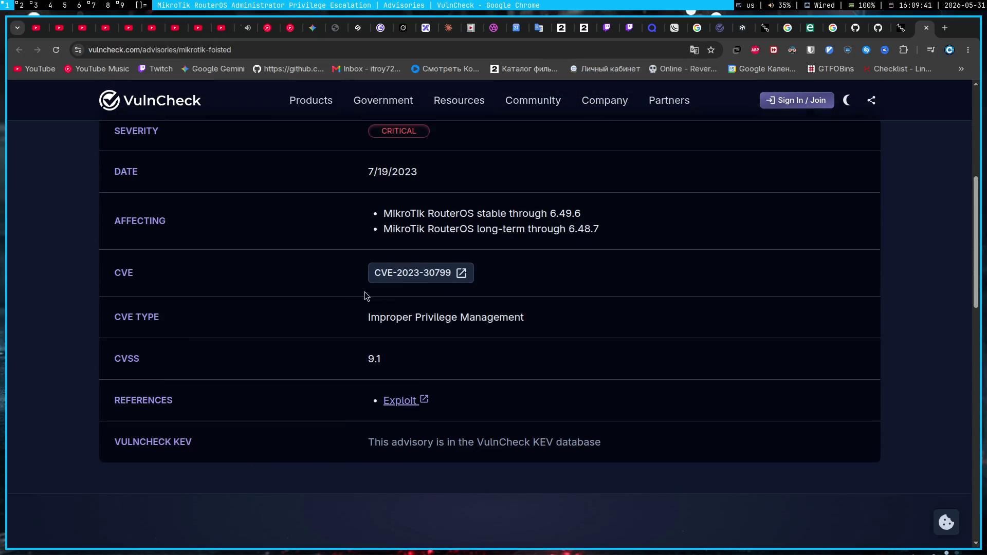
click(400, 404)
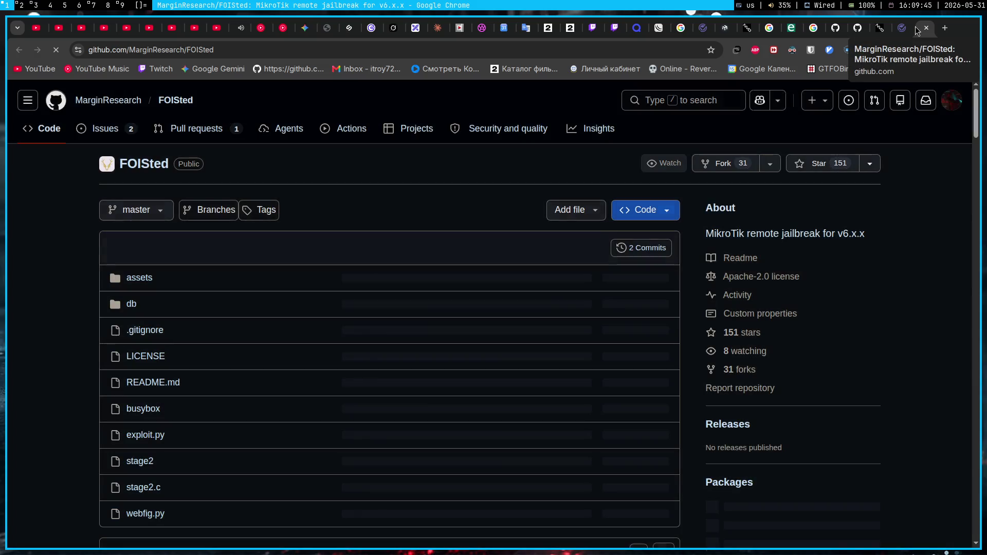
- Close the FOISted GitHub, VulnCheck and GitHub advisory tabs after reading the README
click(928, 27)
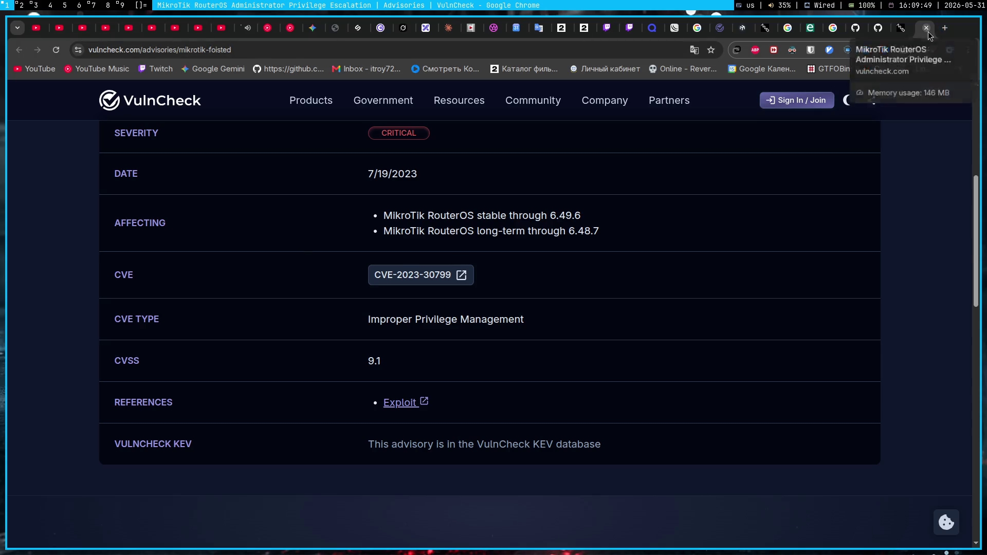
click(926, 29)
click(903, 31)
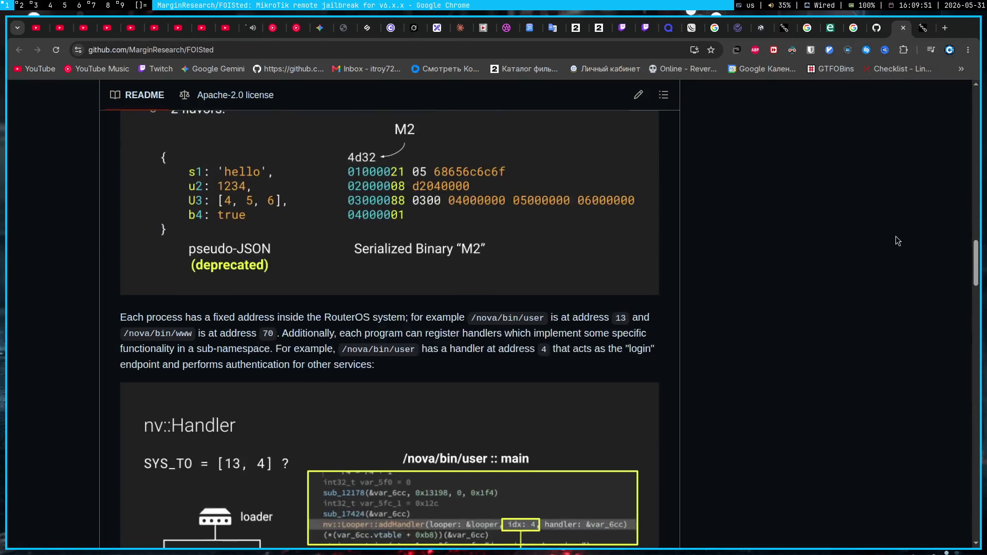
scroll(898, 241, up, 10)
scroll(897, 273, up, 10)
click(875, 31)
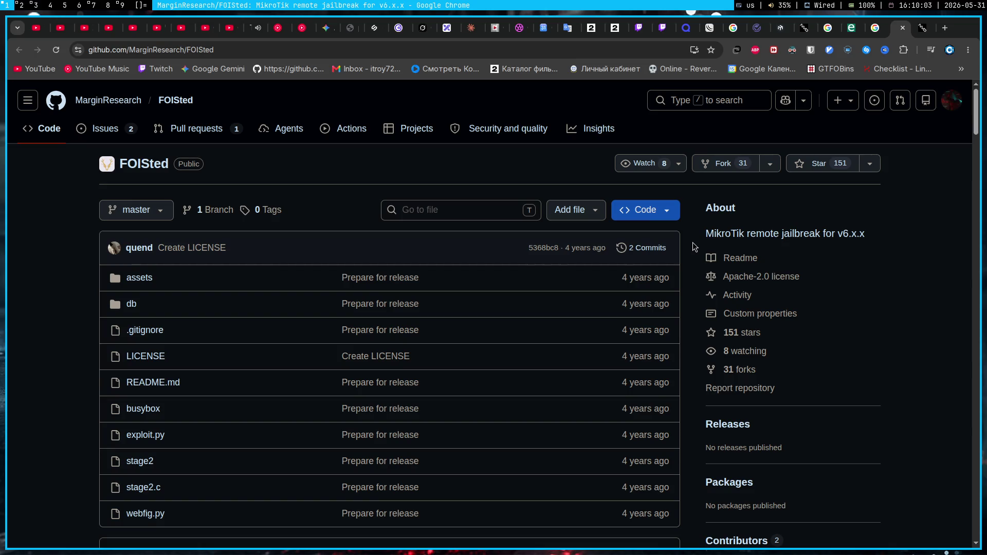
scroll(694, 246, down, 2)
scroll(693, 247, down, 2)
scroll(693, 247, down, 3)
scroll(693, 247, up, 2)
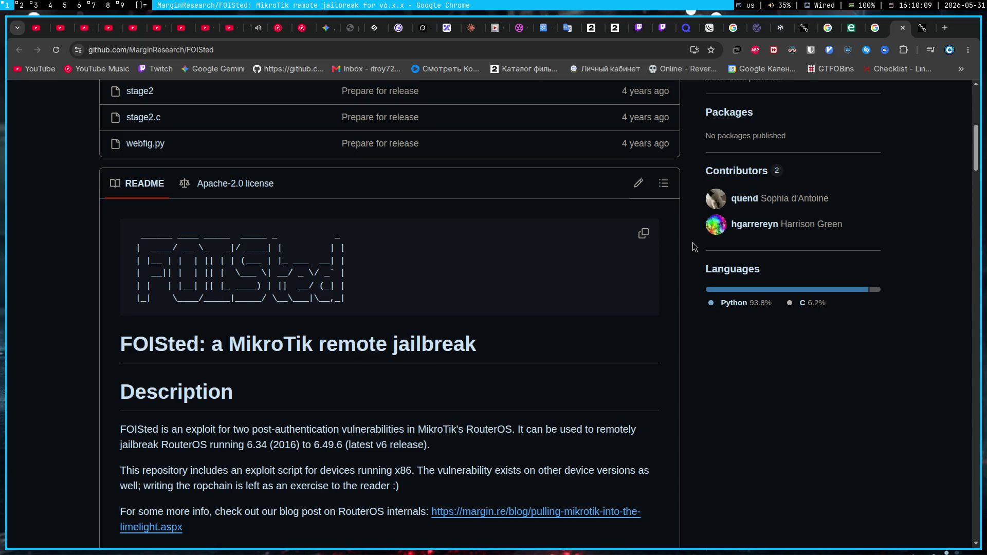
scroll(693, 247, down, 3)
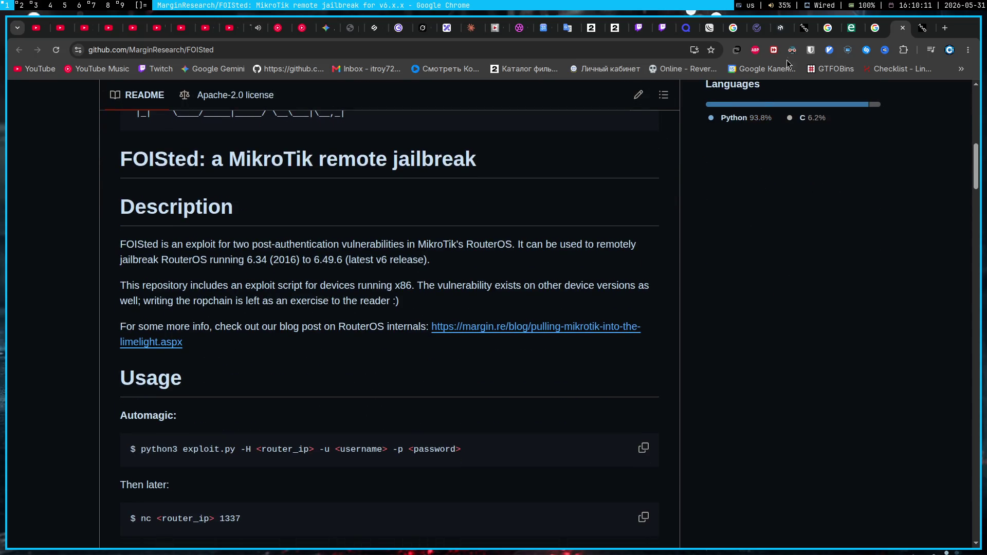
- Close the leftover search, NVD, MikroTik and VulnCheck research tabs and switch to YouTube Music
click(872, 28)
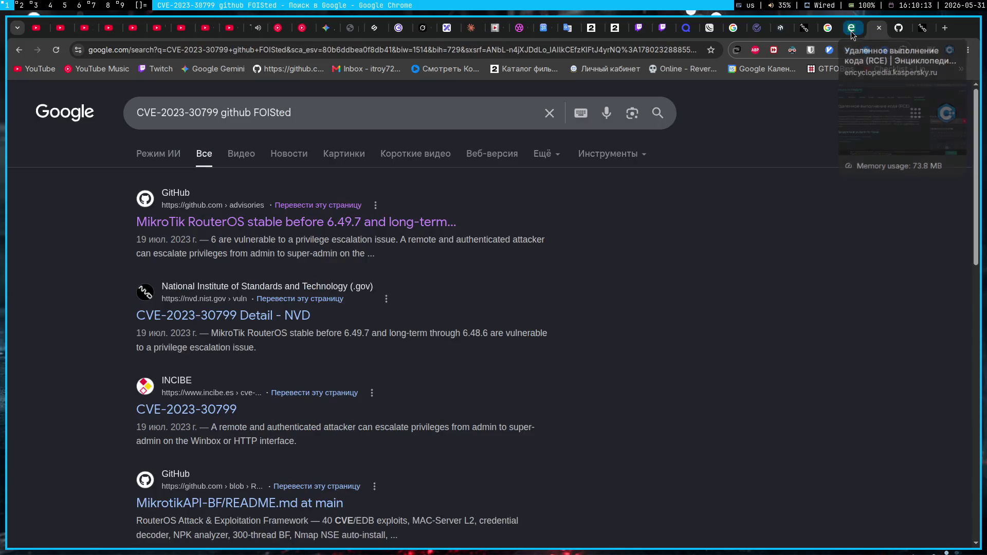
click(829, 30)
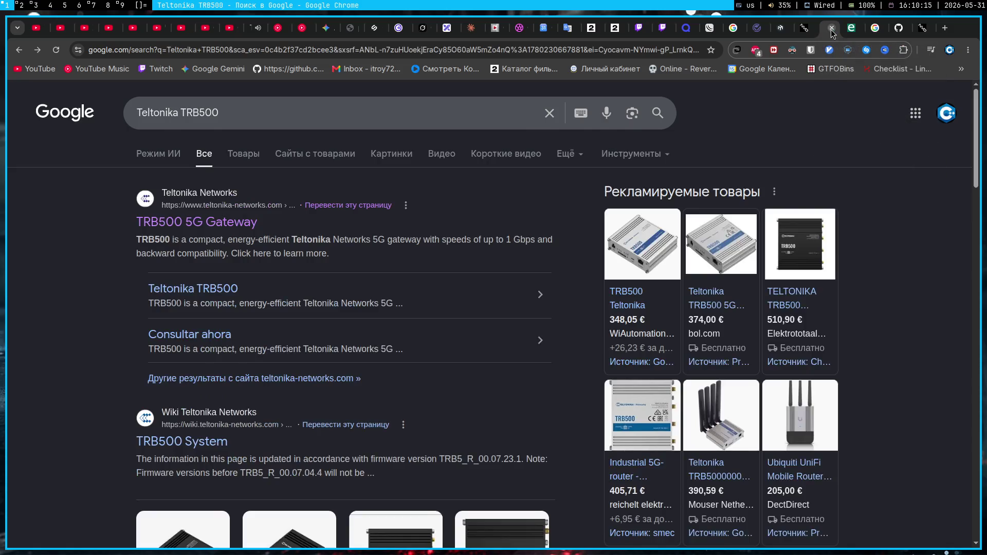
click(827, 29)
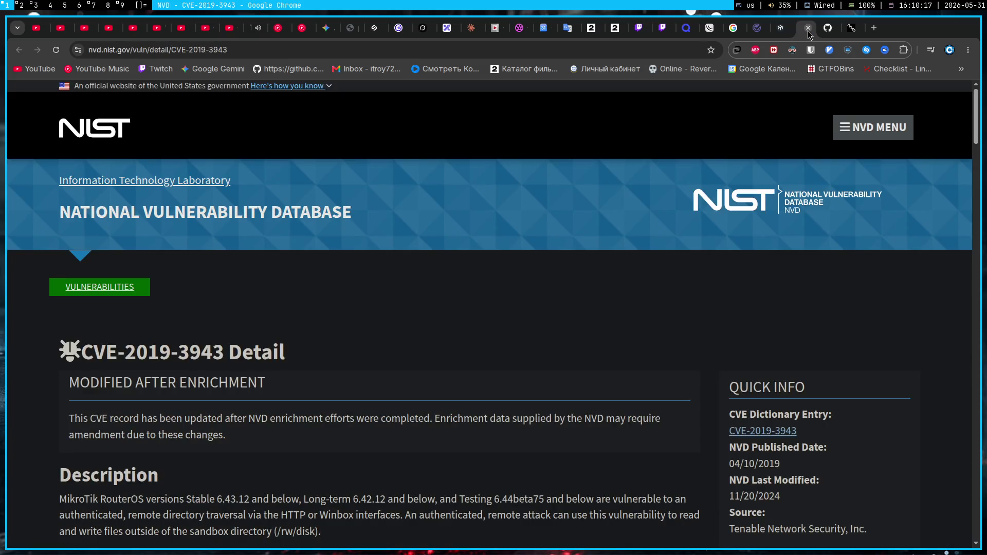
click(809, 31)
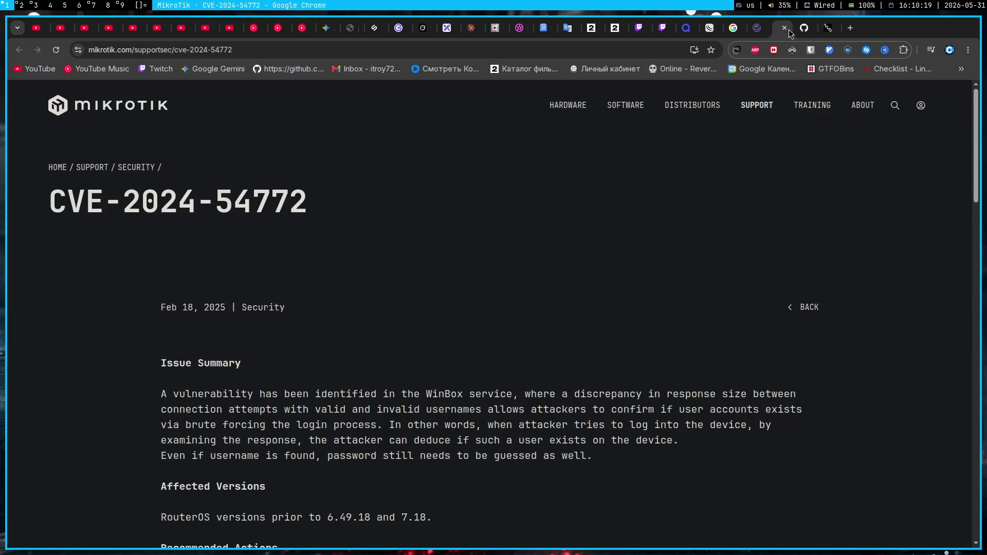
click(785, 28)
click(735, 25)
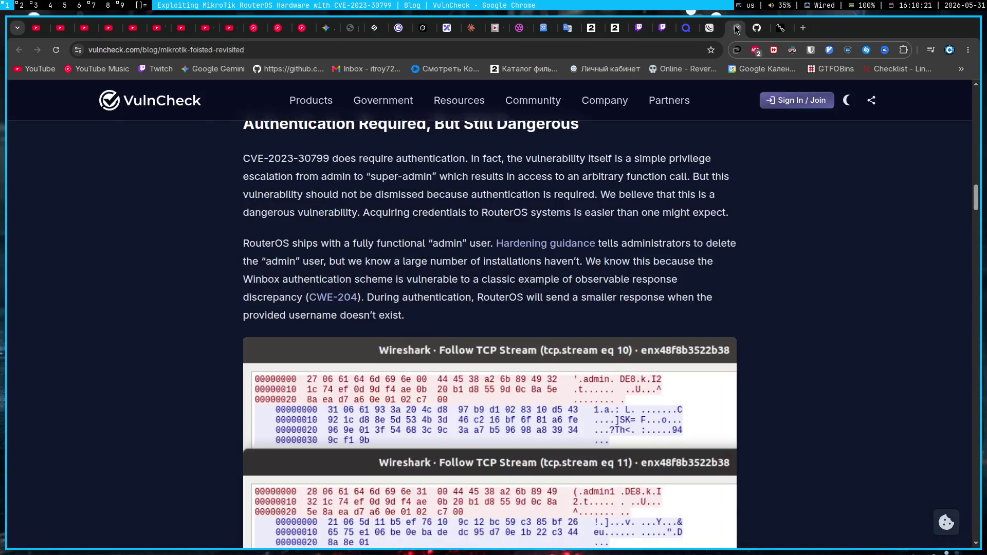
click(735, 25)
click(711, 29)
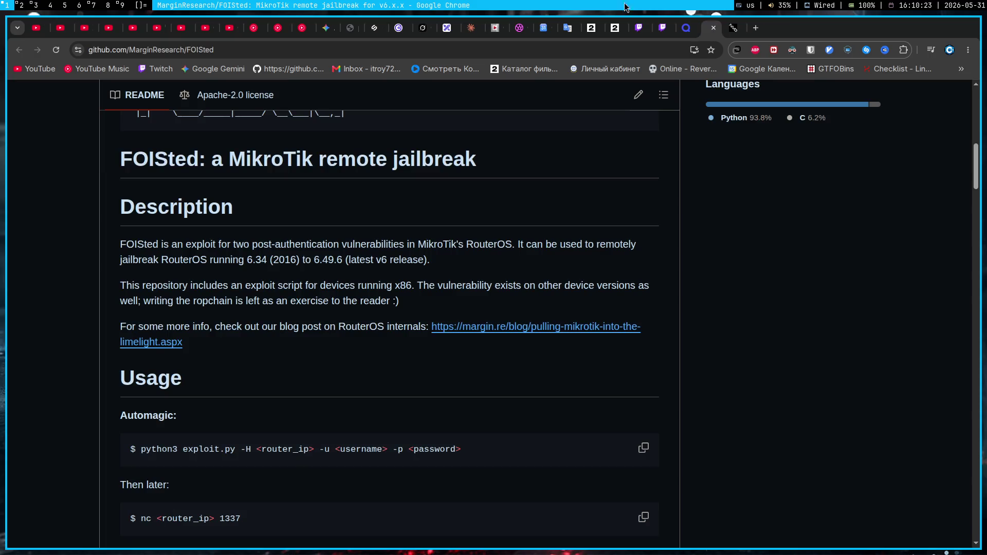
click(324, 31)
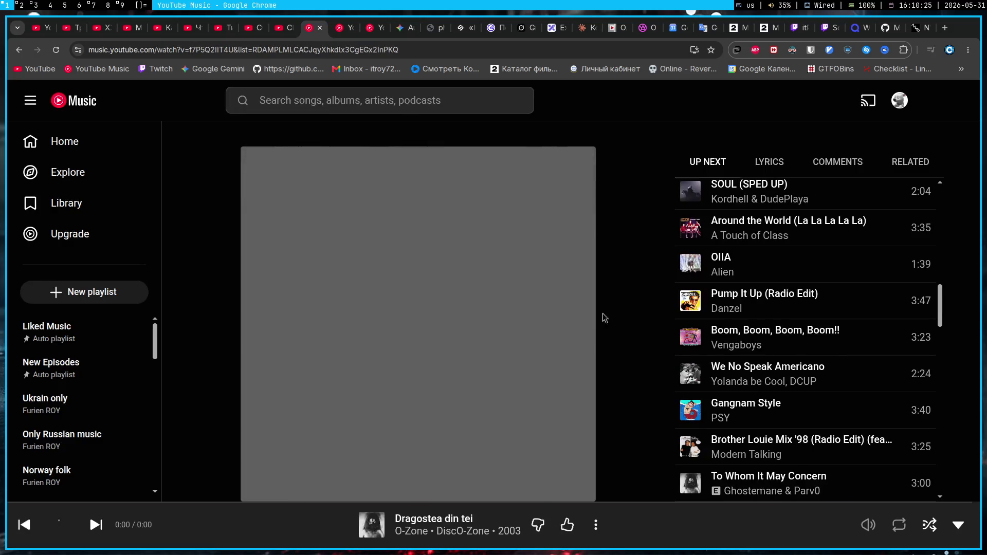
- Bring the Gemini Audit chat with the PoC exploit sources back to the front
click(402, 32)
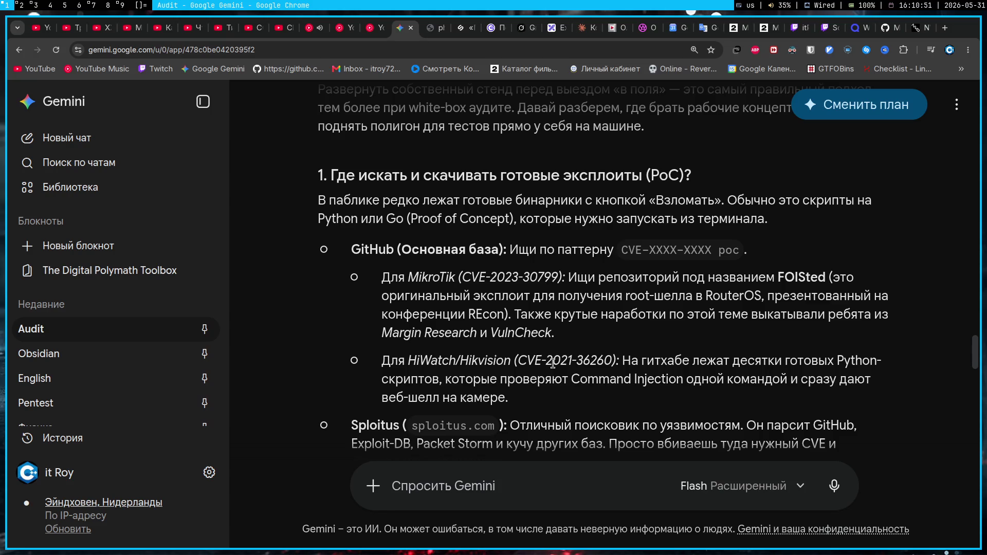
scroll(552, 364, down, 2)
scroll(552, 364, down, 4)
scroll(552, 364, down, 3)
scroll(552, 364, down, 4)
scroll(552, 364, down, 2)
scroll(552, 365, down, 3)
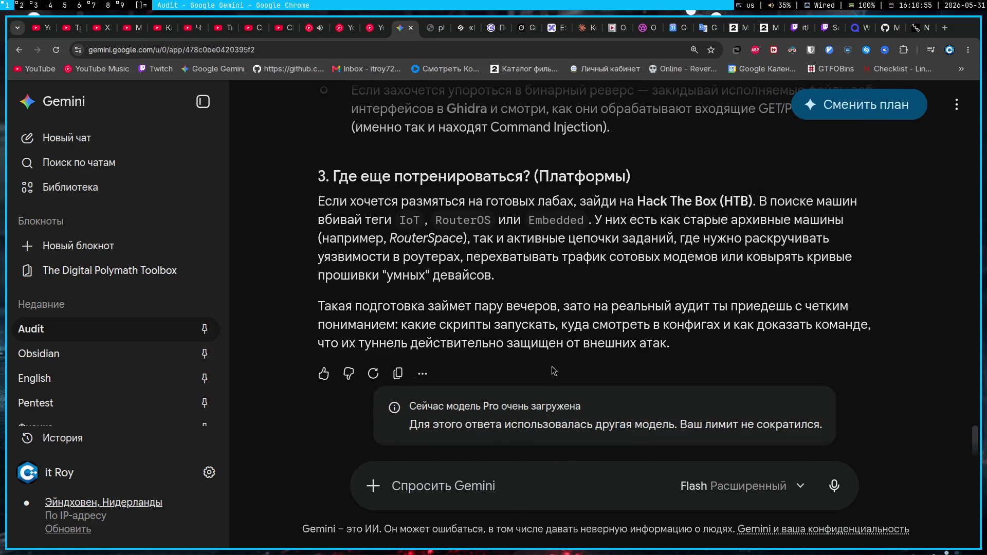
- Check the Gemini model menu, keeping Flash, and glance at the Pro overload notice
click(771, 485)
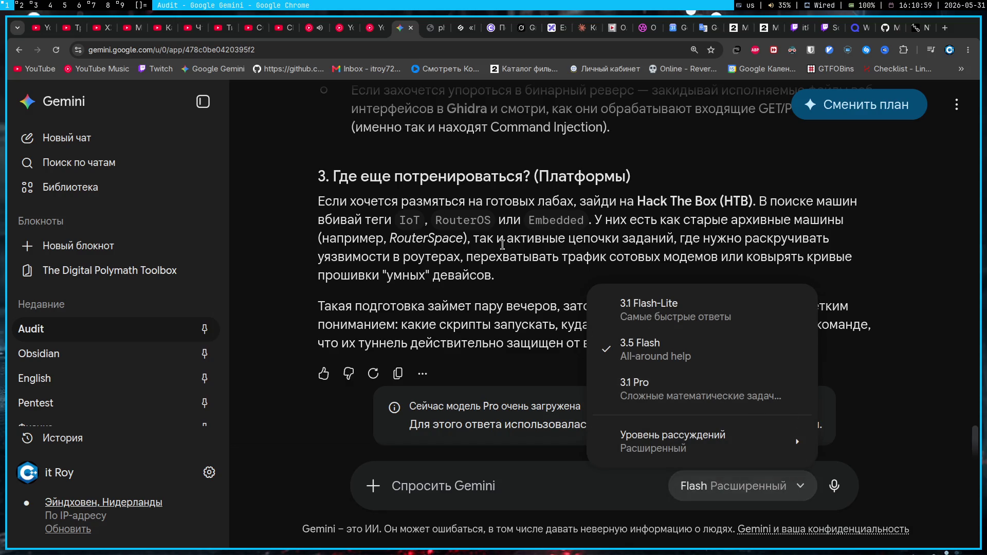
click(511, 222)
scroll(511, 222, up, 5)
scroll(512, 222, up, 4)
scroll(511, 222, up, 4)
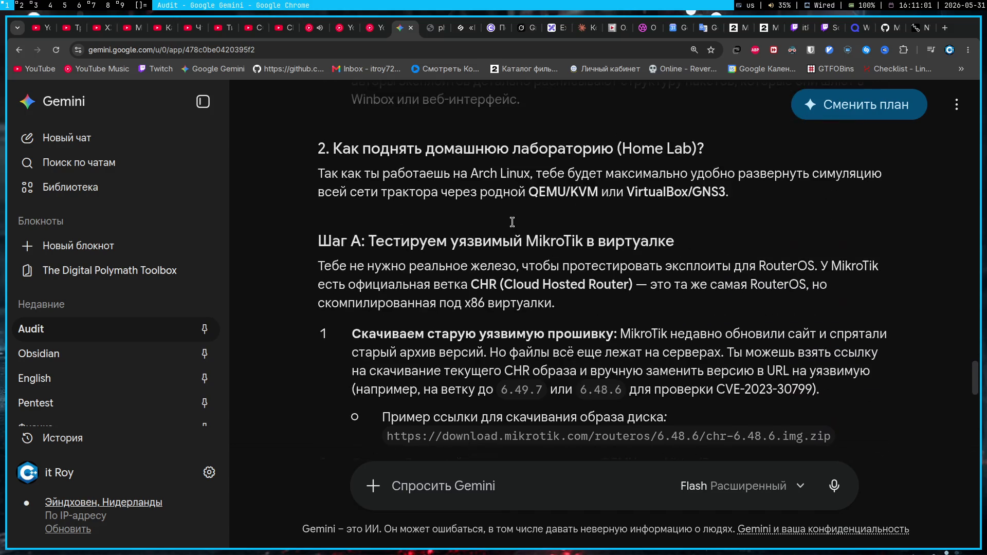
scroll(511, 223, up, 3)
scroll(511, 223, up, 2)
scroll(512, 222, up, 1)
scroll(513, 225, down, 1)
scroll(513, 225, up, 3)
scroll(513, 225, down, 6)
scroll(513, 225, down, 8)
scroll(513, 226, down, 2)
drag(415, 415, 632, 407)
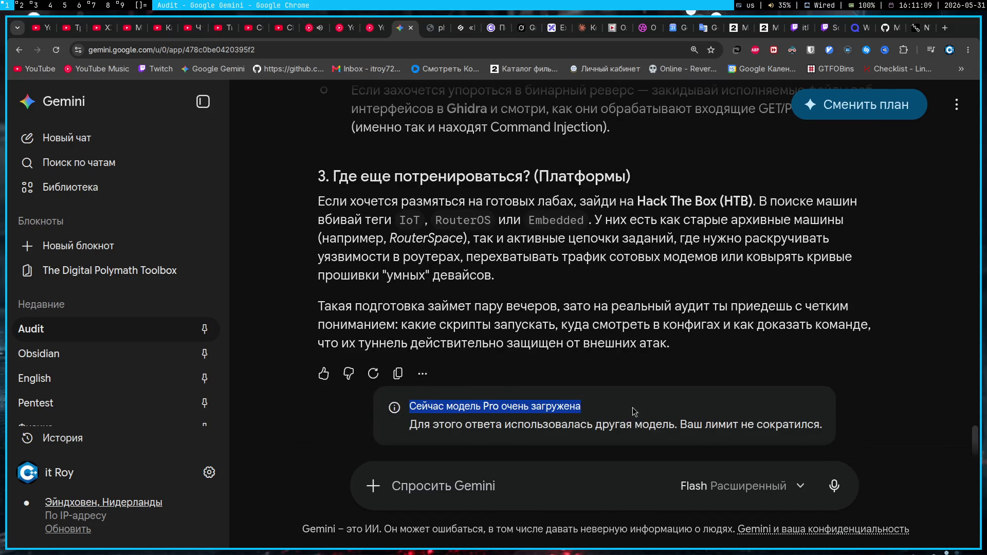
click(711, 333)
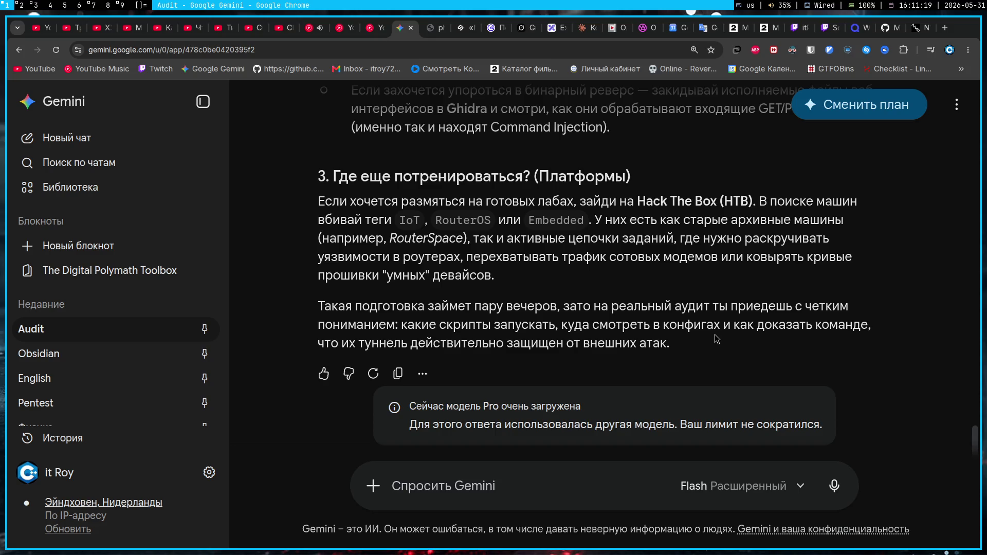
scroll(617, 326, up, 10)
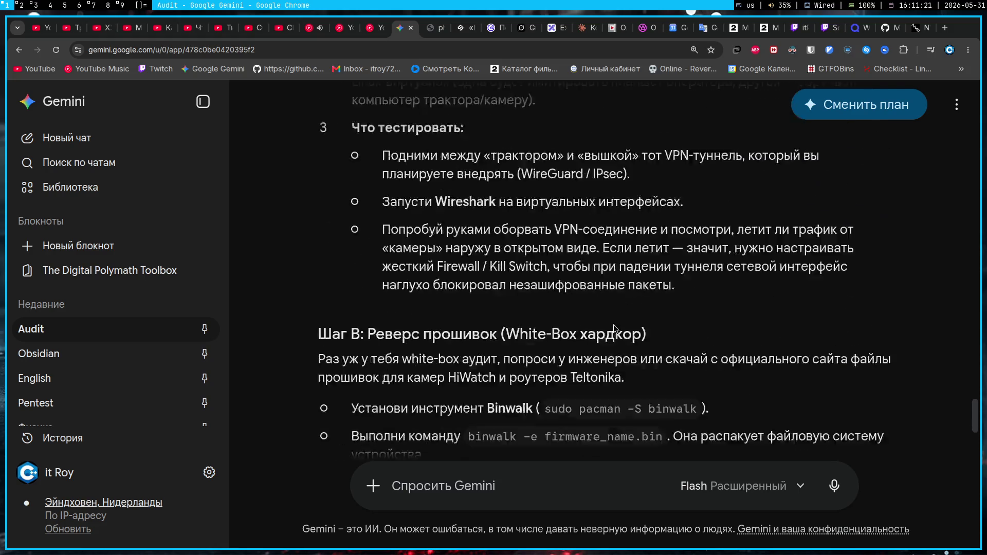
scroll(613, 325, up, 5)
scroll(610, 325, up, 5)
scroll(602, 324, up, 5)
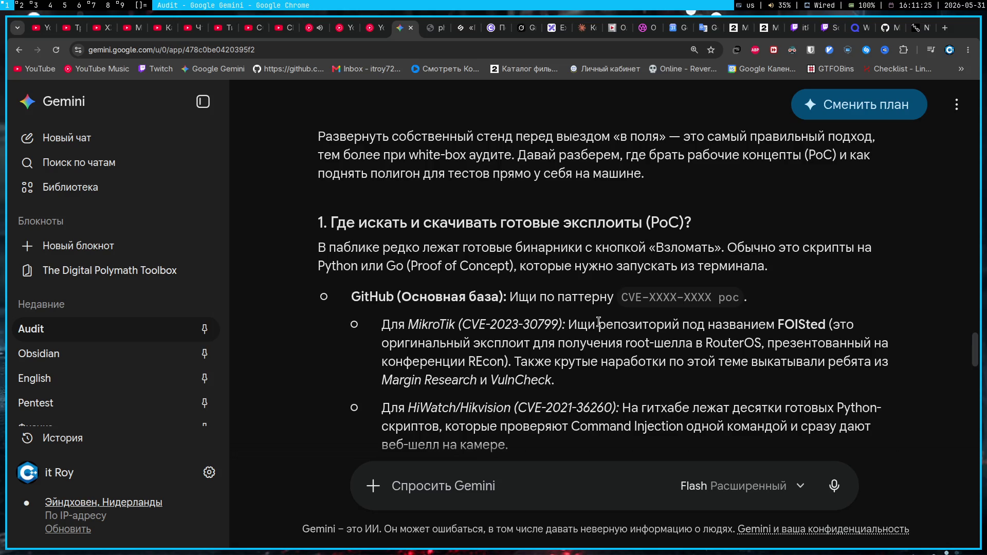
scroll(599, 323, down, 4)
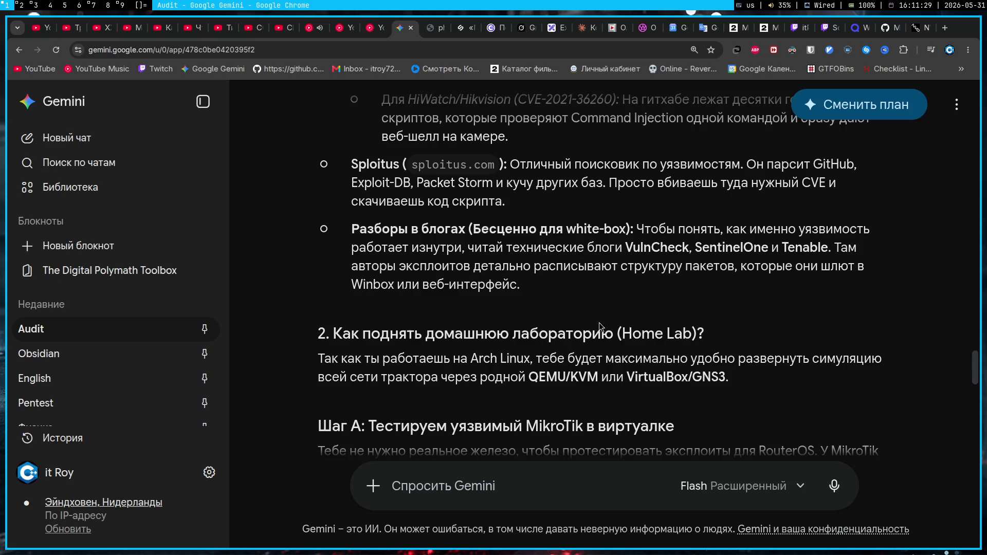
scroll(600, 327, down, 1)
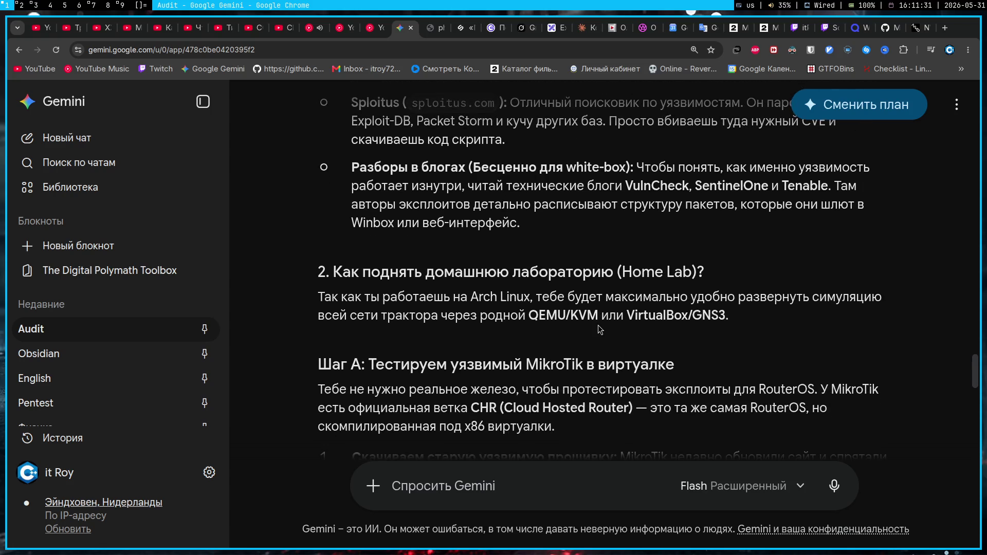
scroll(597, 330, down, 2)
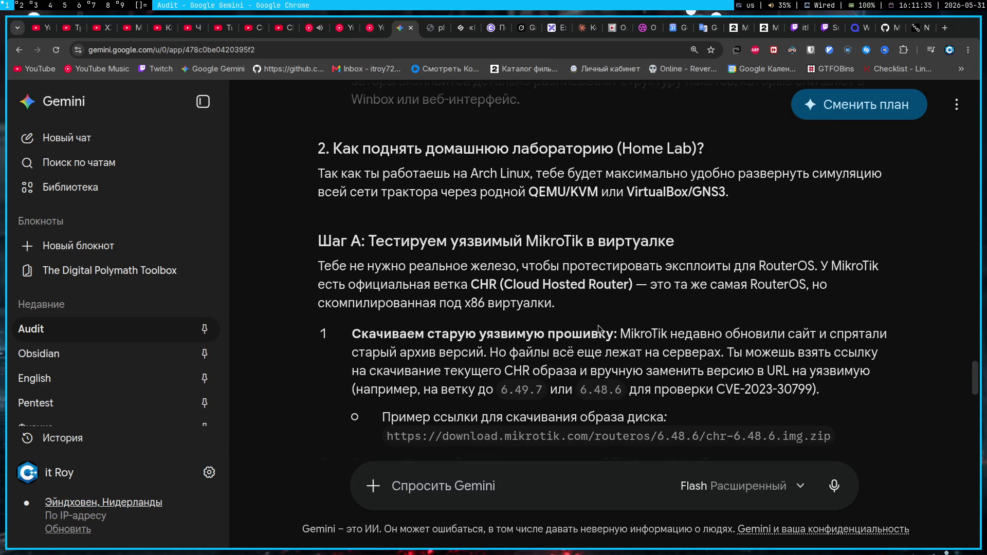
scroll(599, 330, down, 1)
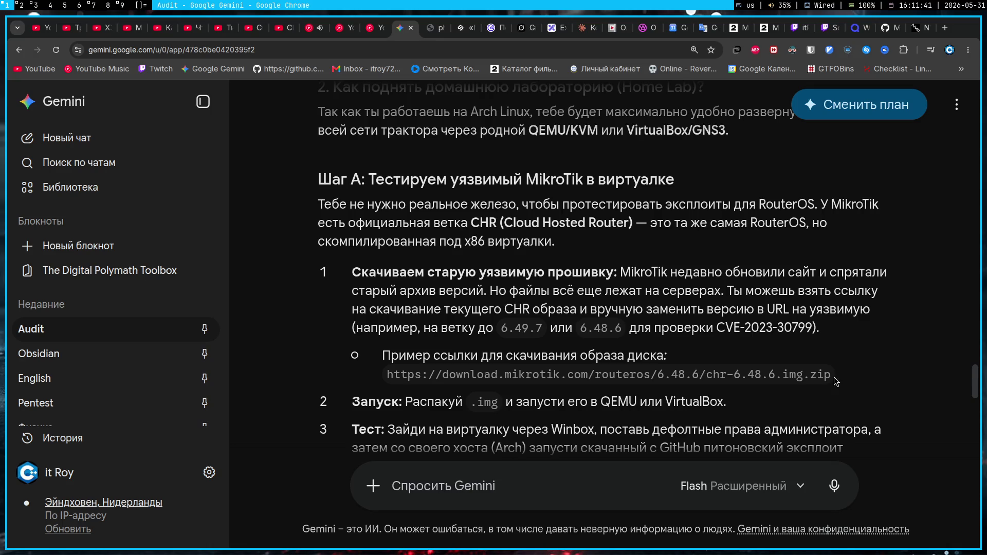
- Copy the example MikroTik CHR 6.48.6 image download link and load it in a new tab
drag(834, 378, 340, 380)
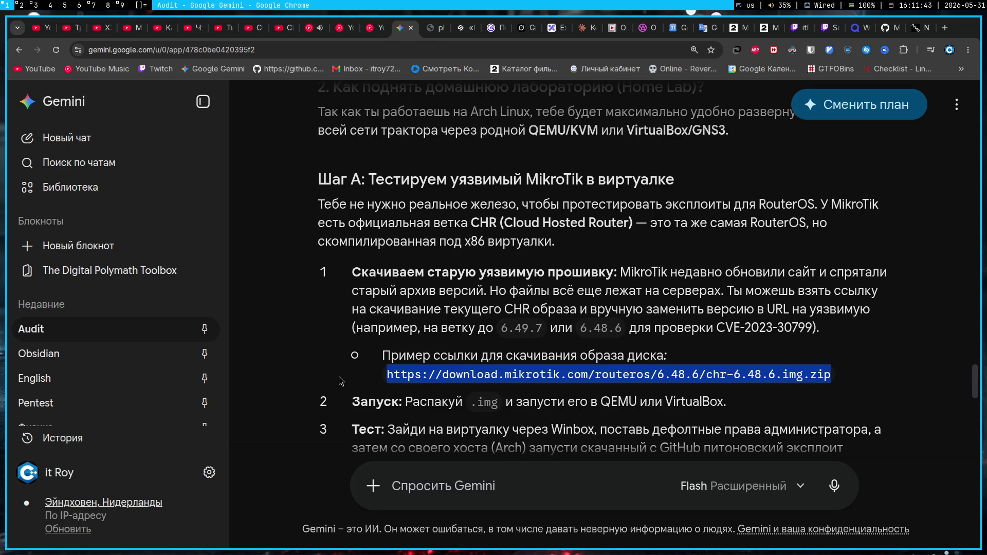
key(ctrl+c)
key(ctrl+t)
key(ctrl+v)
key(Return)
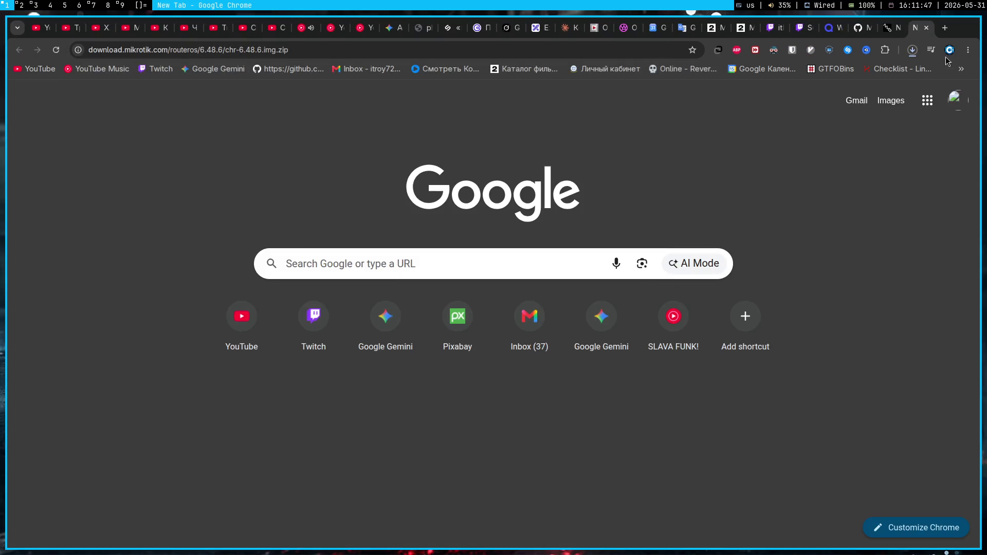
- Check the downloads list, then trim chr-6.48.6.img.zip from the URL to open the routeros/6.48.6 directory
click(918, 54)
click(918, 54)
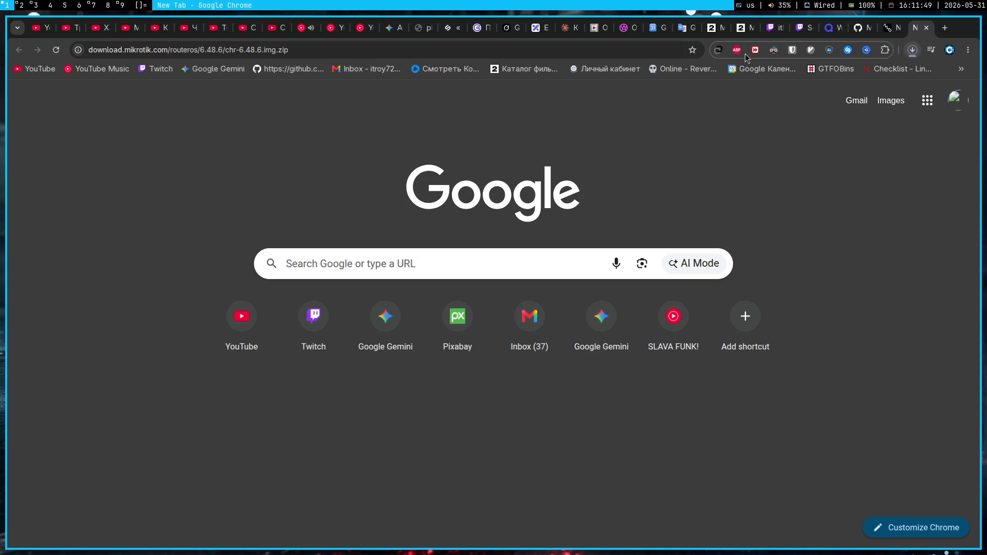
click(370, 49)
drag(335, 48, 223, 50)
key(BackSpace)
key(Return)
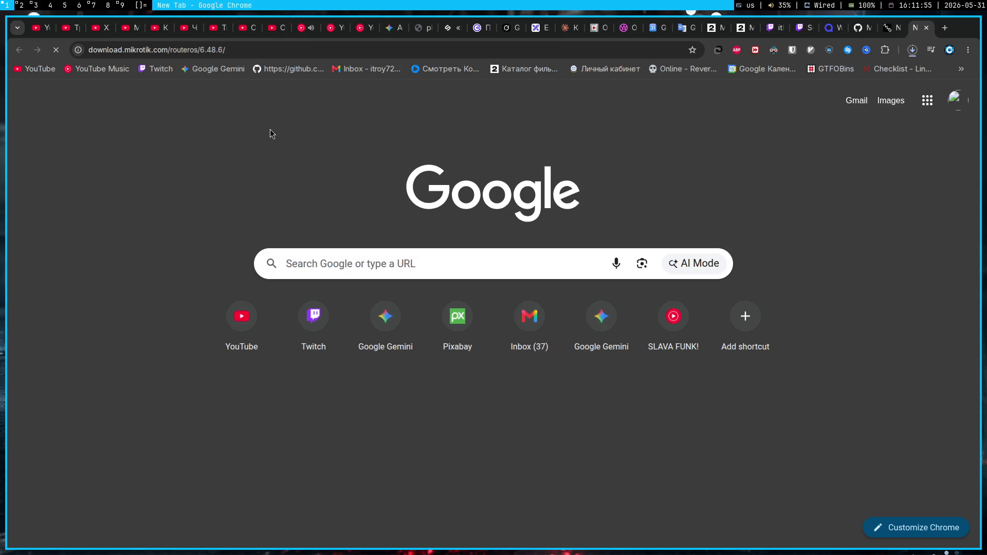
- Trim the 6.48.6 version to reach the routeros directory, then return to the Gemini Audit chat
click(225, 49)
drag(225, 49, 200, 50)
key(BackSpace)
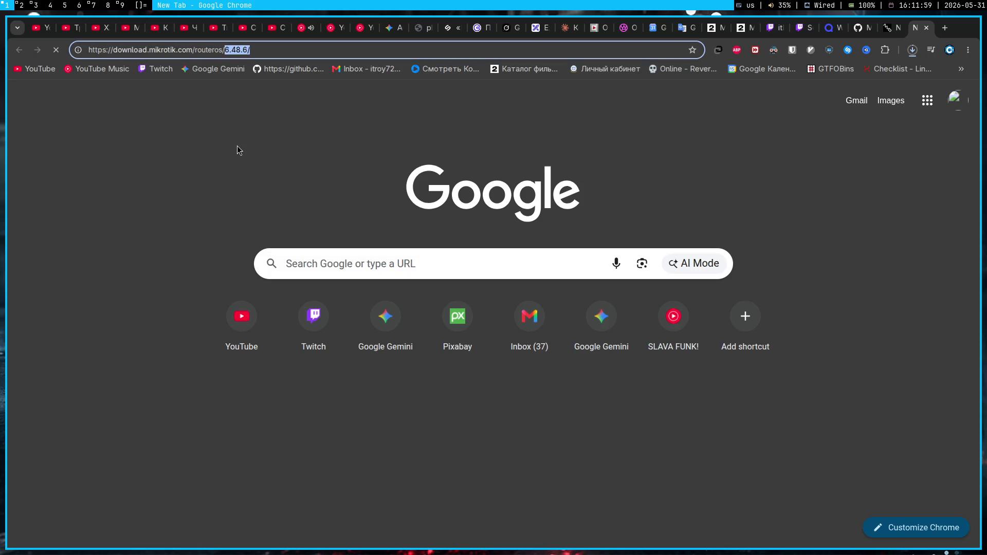
key(Return)
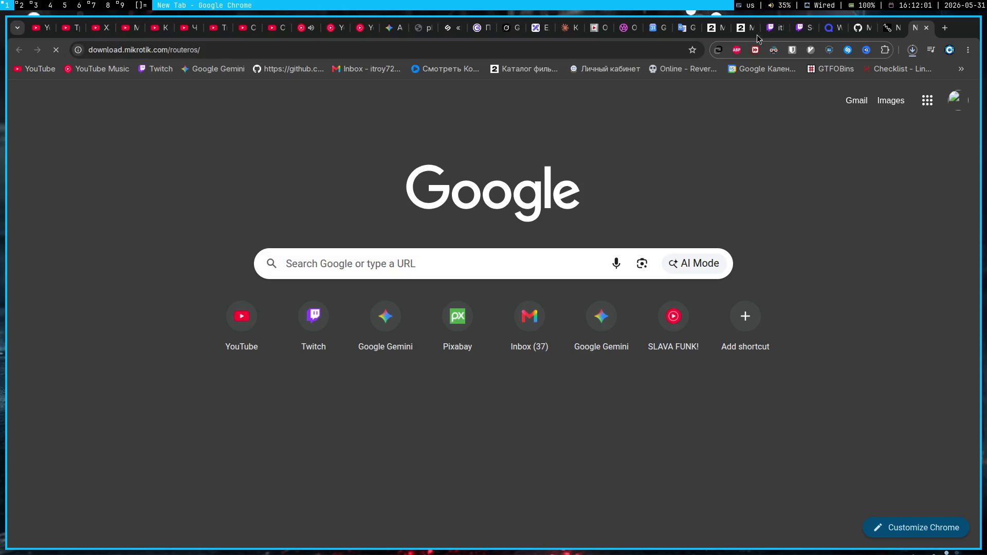
click(883, 36)
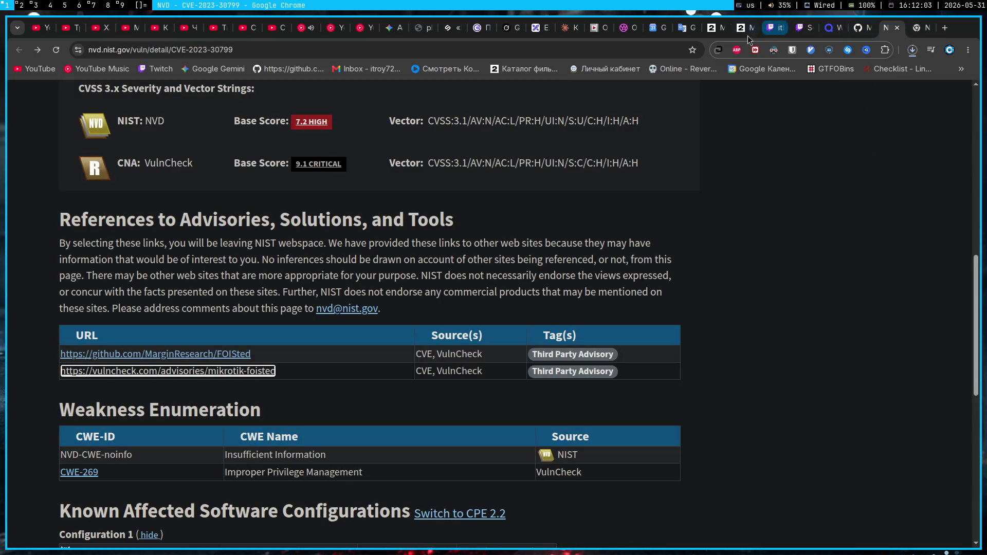
click(396, 29)
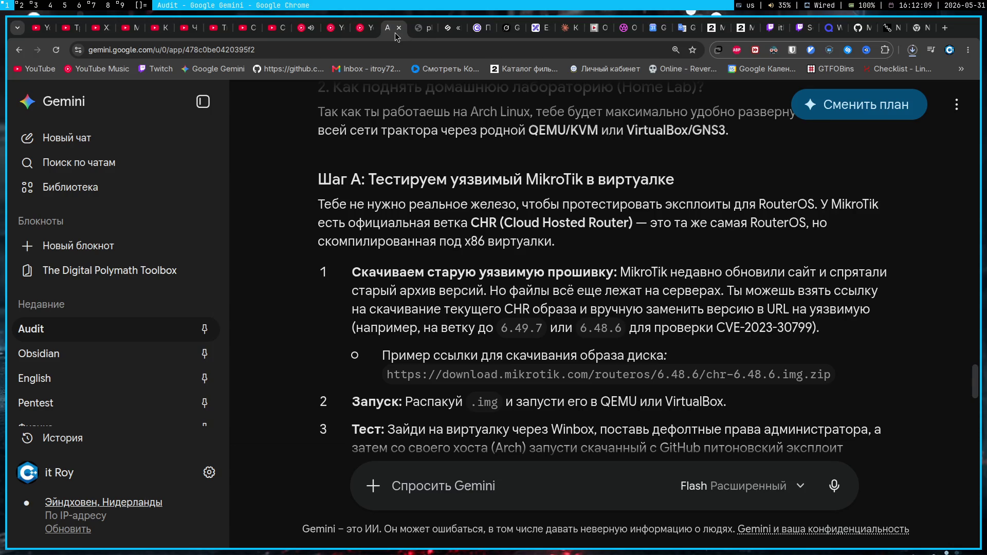
scroll(551, 246, down, 1)
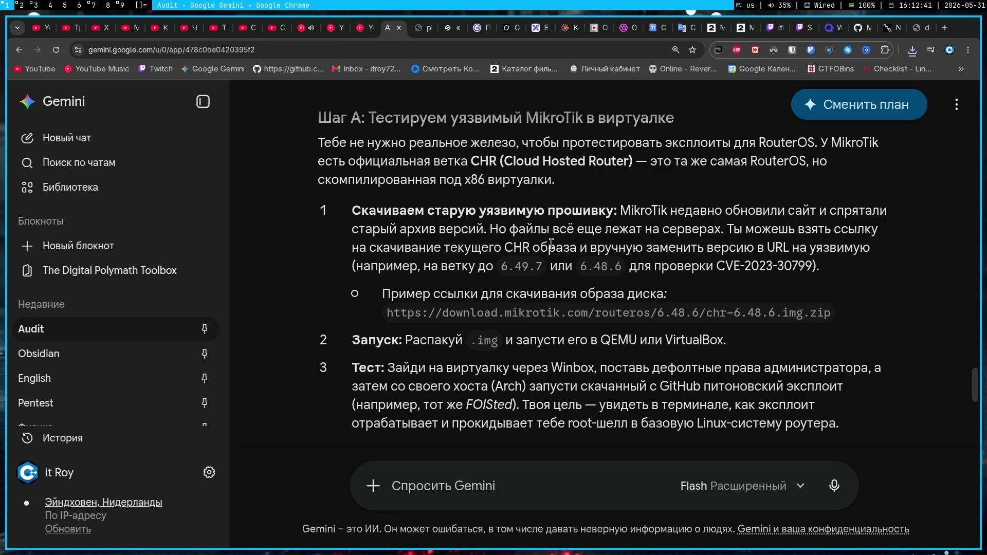
scroll(571, 232, down, 2)
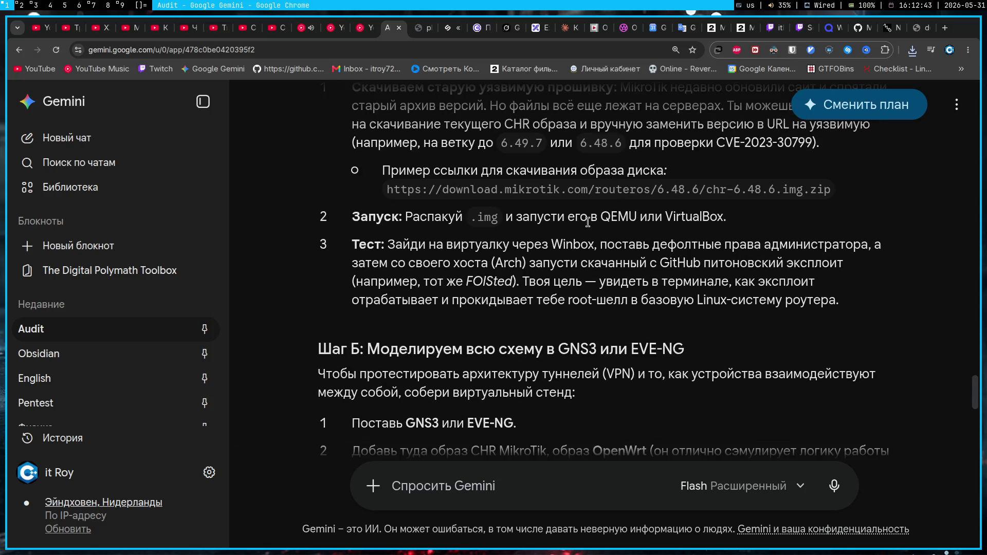
scroll(588, 223, down, 1)
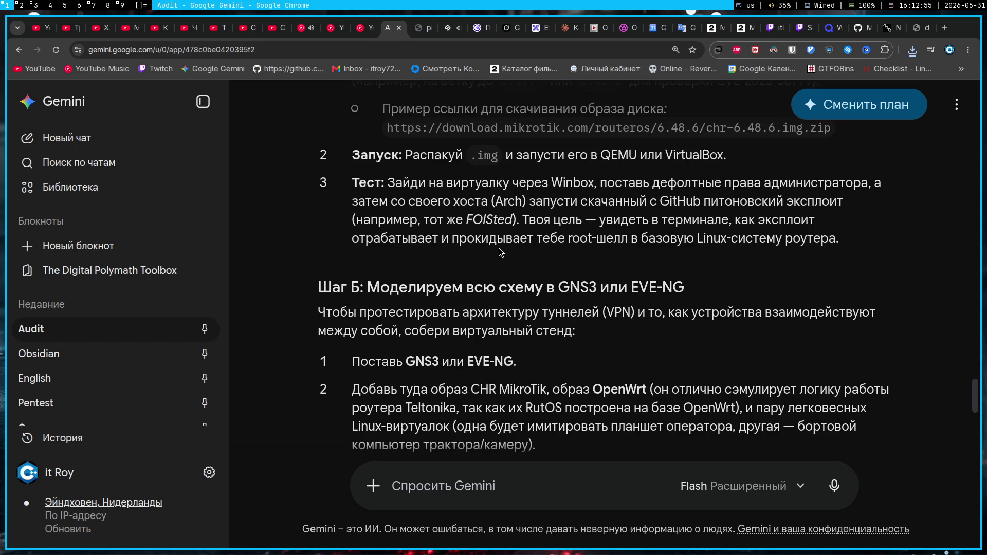
scroll(499, 247, down, 2)
- Glance at the recent downloads list, then switch to the OBS streaming workspace
click(913, 50)
click(905, 72)
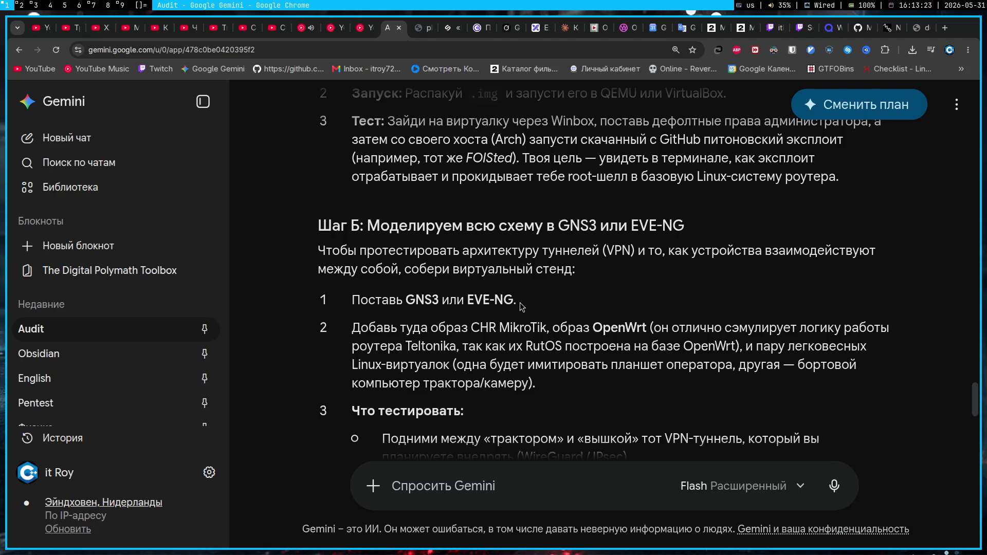
click(93, 4)
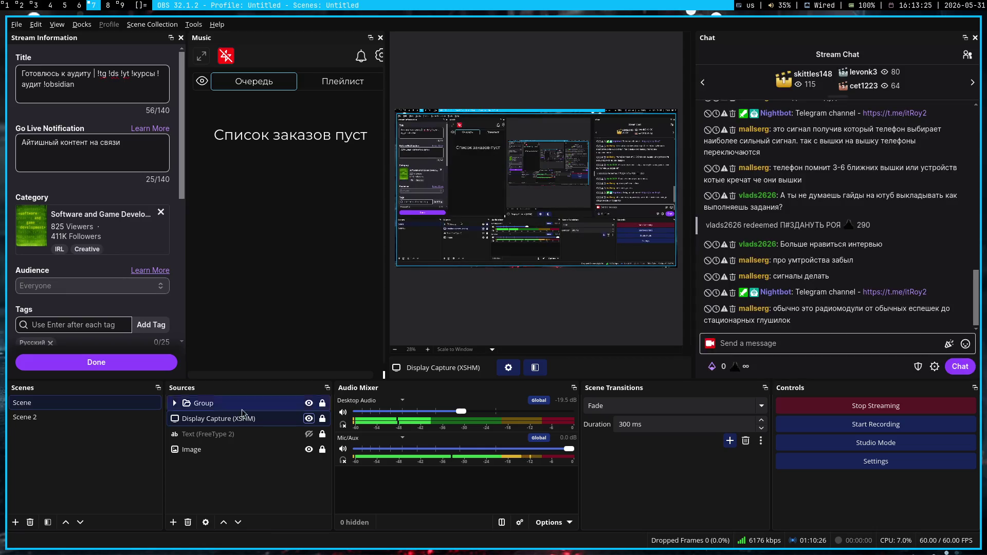
- Let the dog clip play in OBS, then return to workspace 1 with the Gemini chat
click(308, 419)
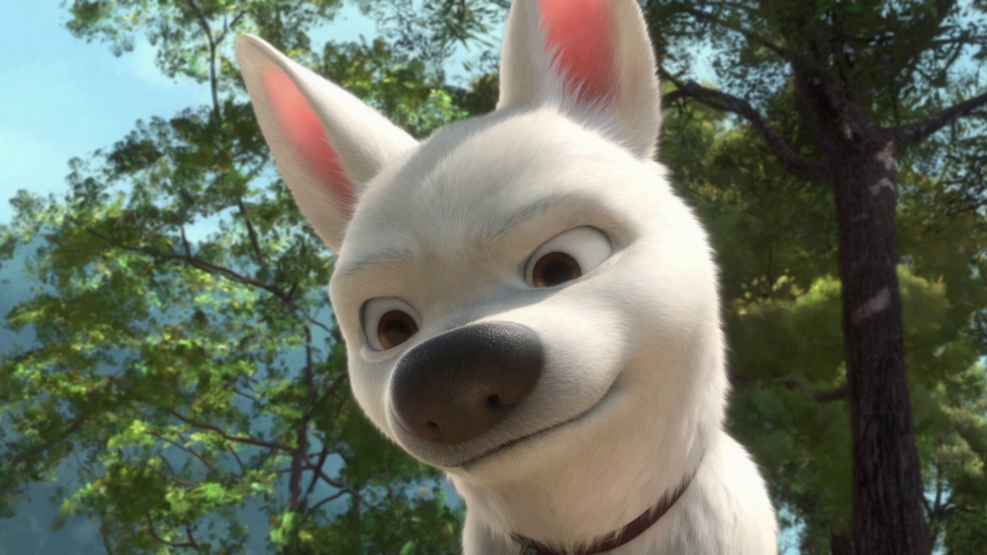
key(Escape)
key(super+1)
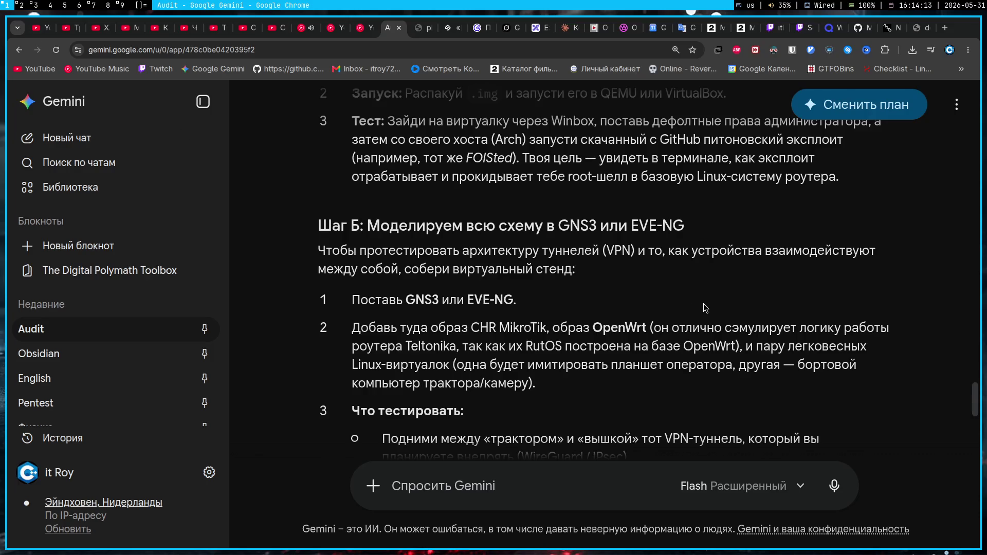
click(931, 50)
click(926, 287)
scroll(679, 305, down, 3)
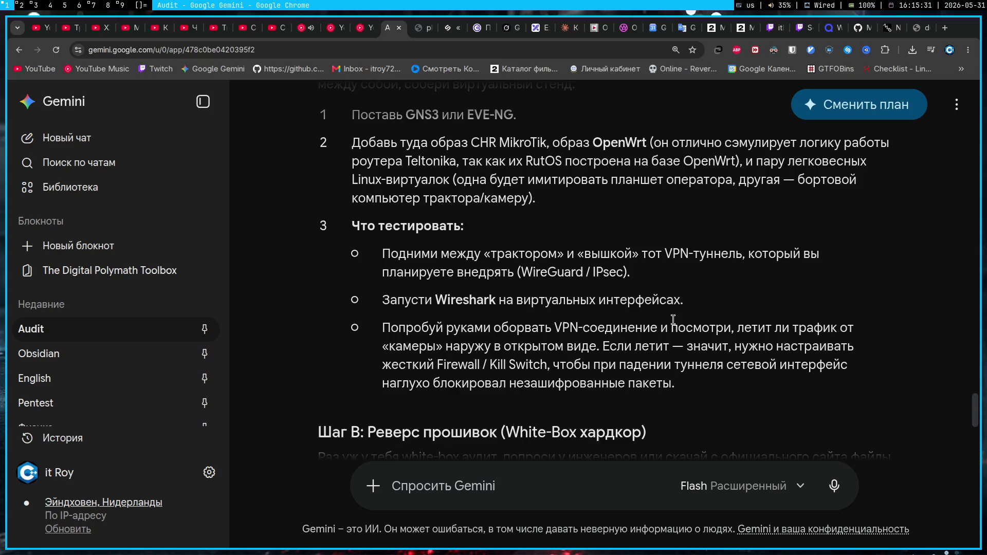
scroll(613, 313, down, 2)
scroll(614, 308, down, 2)
scroll(612, 305, down, 2)
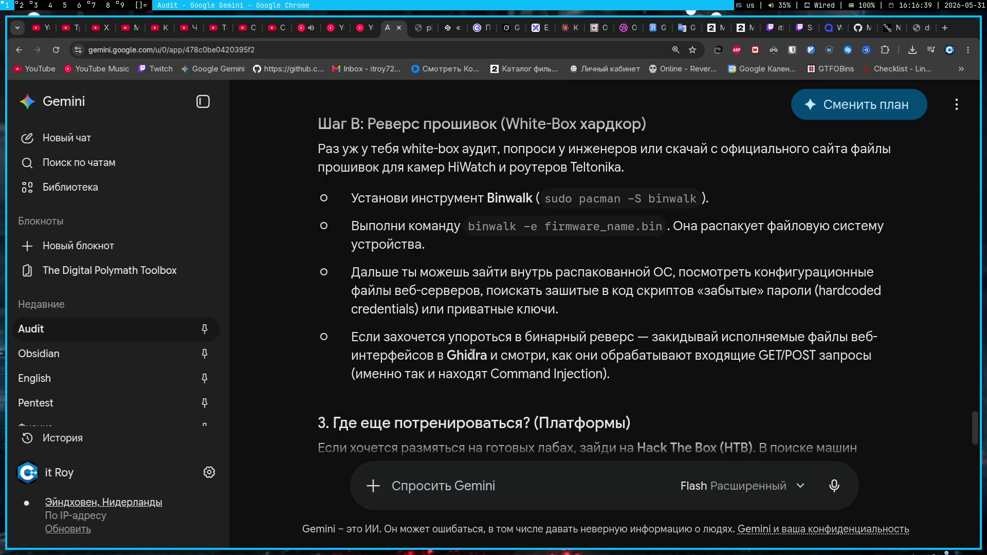
scroll(604, 272, down, 3)
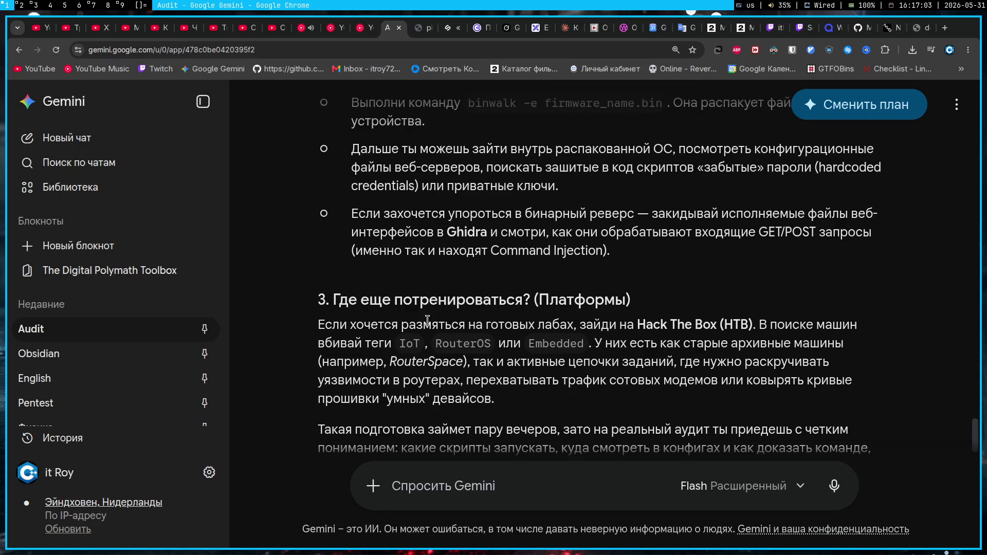
- Open Hack The Box in a new tab via the 'hackthebox' address suggestion
key(ctrl+t)
text(hack)
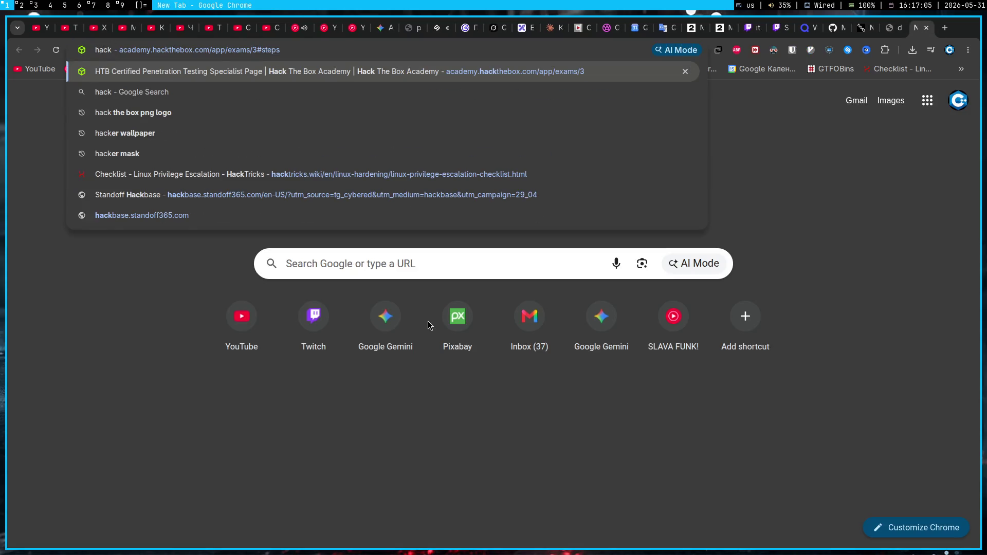
text(thebox)
key(Down)
key(Down)
key(Down)
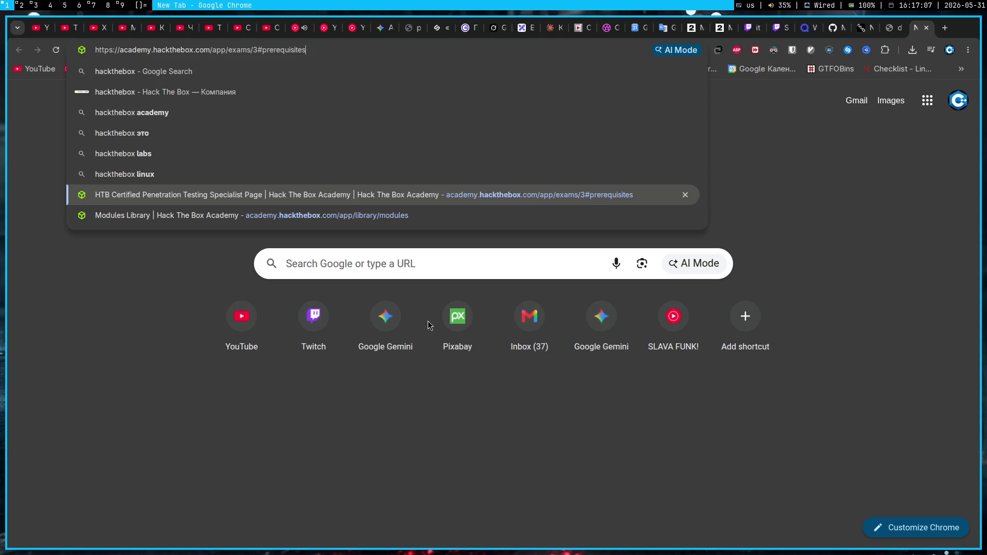
key(Down)
key(Return)
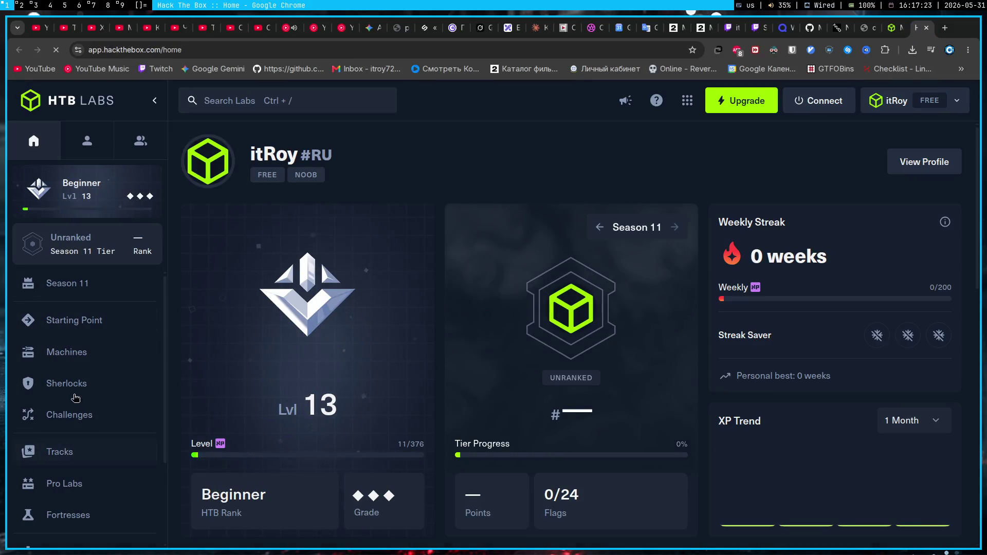
- Search HTB Machines for 'IoT' and 'Router', clear the search, check Latest Updates, and return to Gemini
click(71, 354)
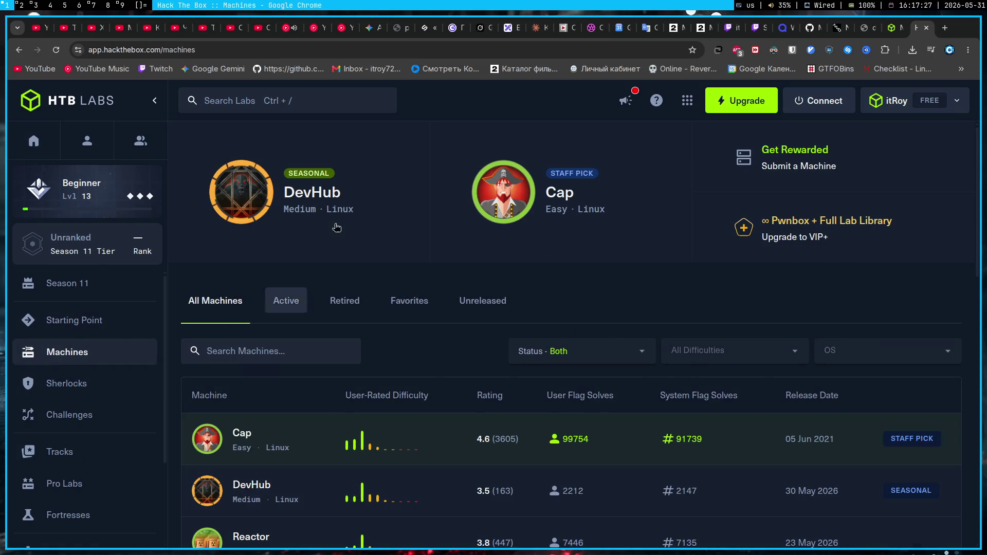
click(371, 28)
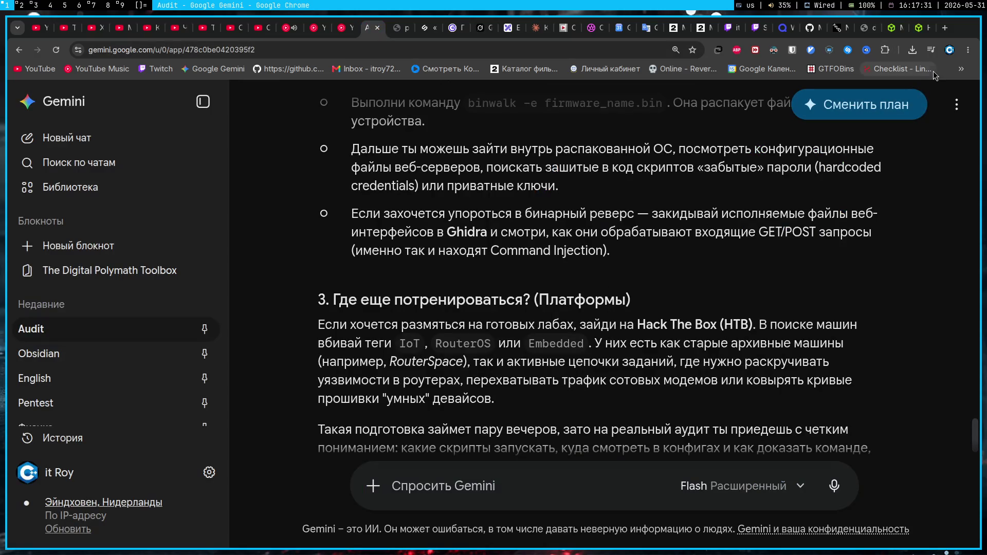
click(902, 28)
click(332, 342)
text(loT)
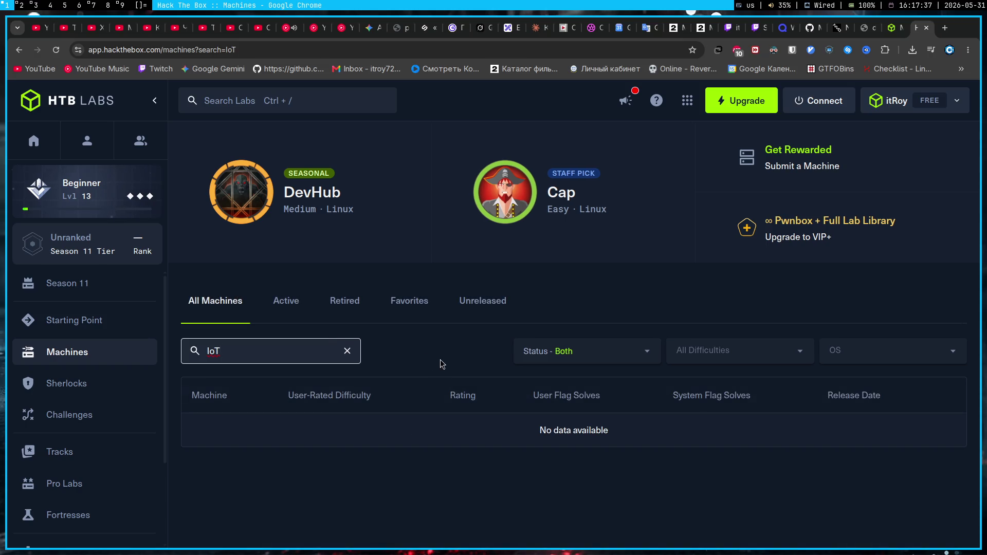
key(ctrl+a)
text(Router)
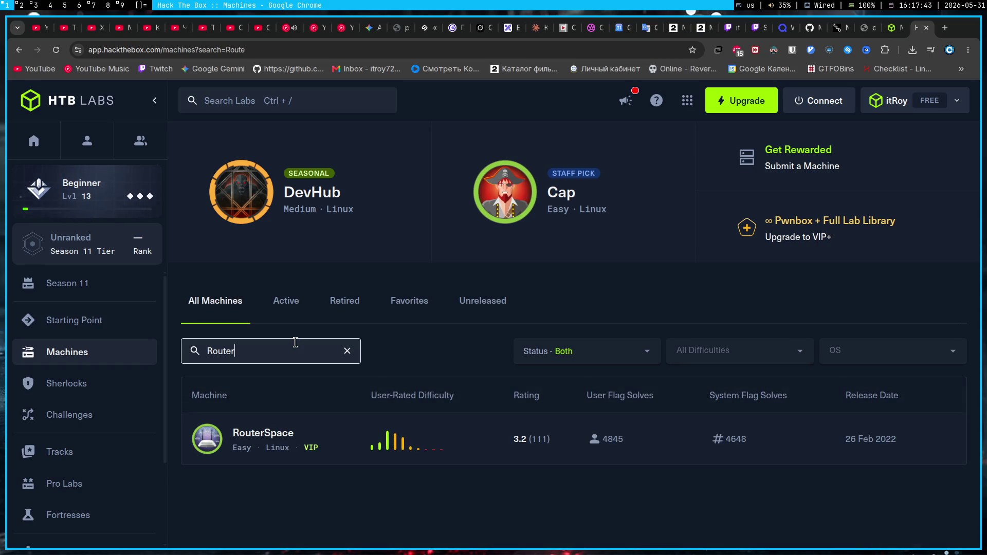
text(OS)
key(ctrl+a)
key(BackSpace)
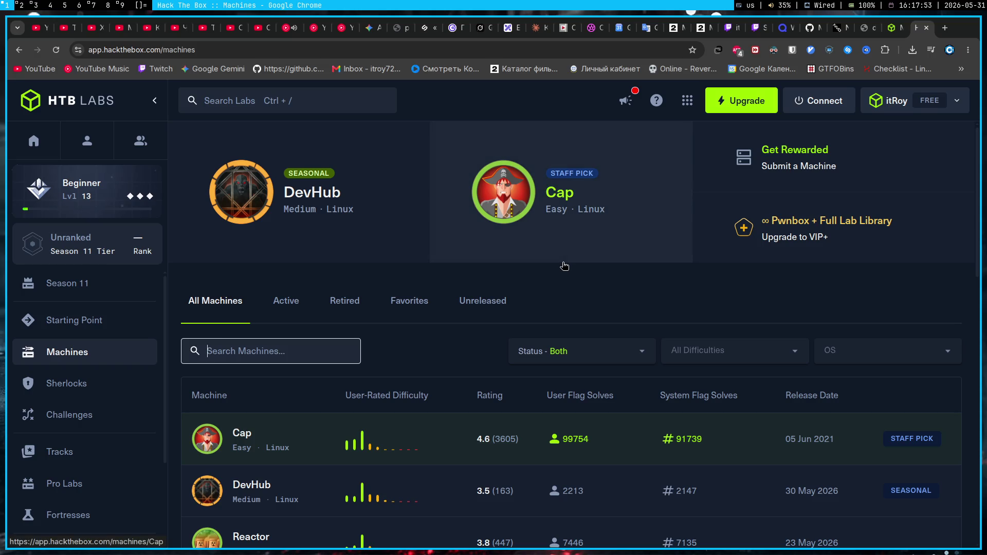
click(631, 103)
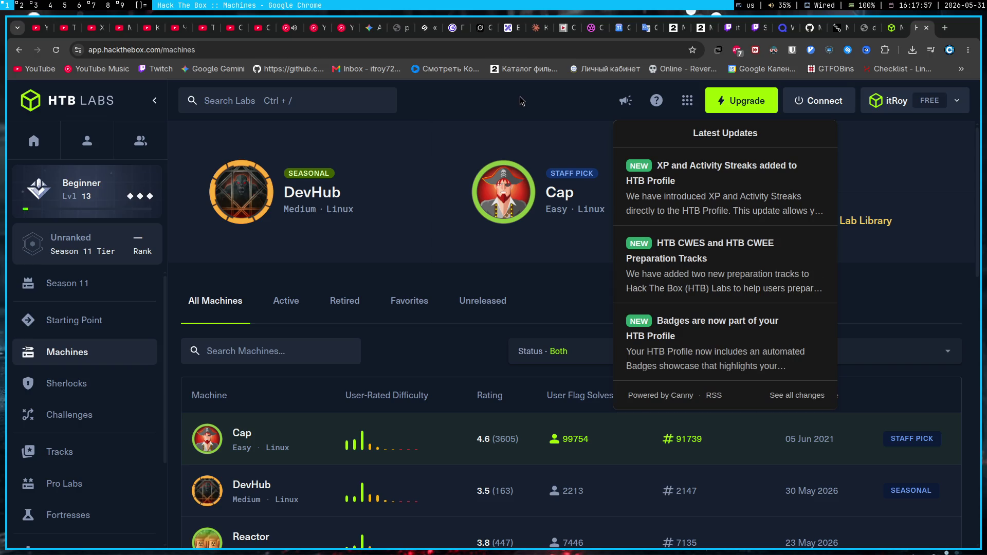
click(371, 28)
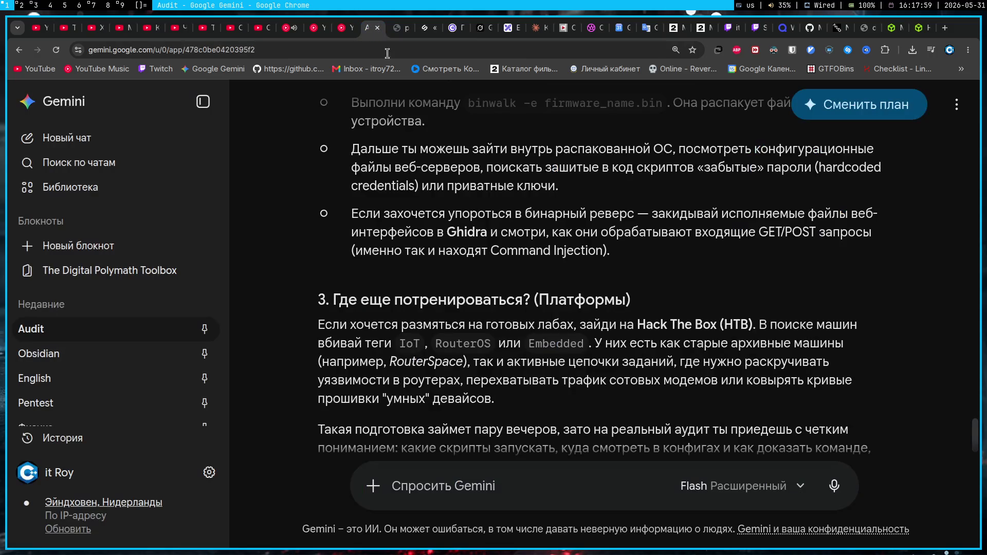
scroll(440, 310, down, 1)
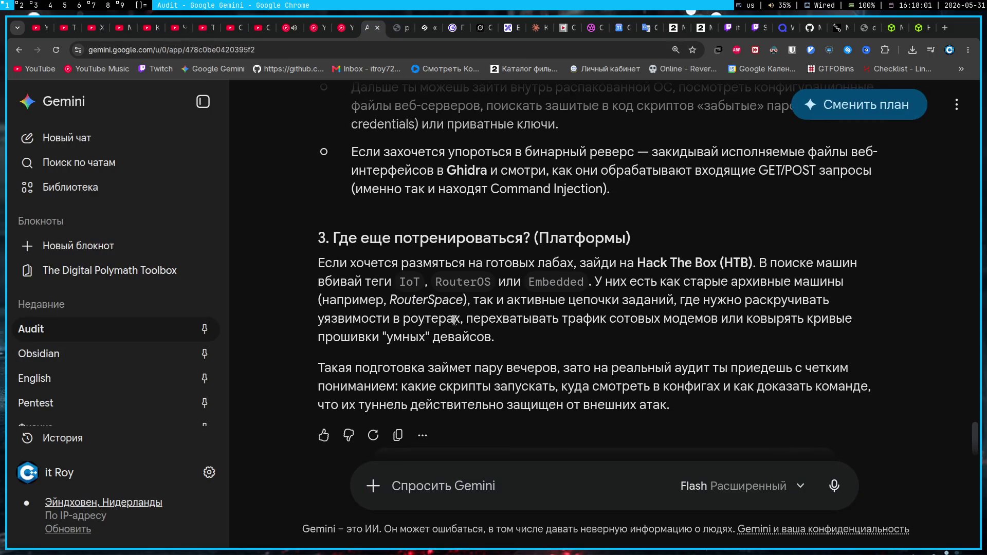
scroll(455, 322, down, 1)
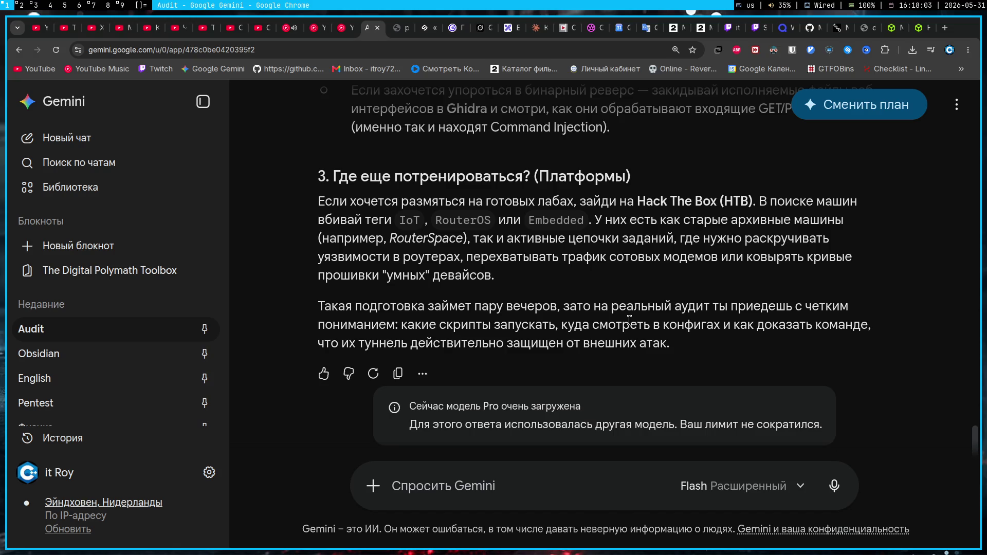
- Read through the Gemini answer and start a new follow-up message 'На HTB'
drag(478, 309, 550, 307)
click(635, 297)
scroll(660, 282, up, 1)
scroll(672, 318, up, 4)
scroll(672, 314, up, 5)
scroll(671, 314, up, 5)
scroll(672, 314, up, 1)
triple_click(828, 340)
click(719, 291)
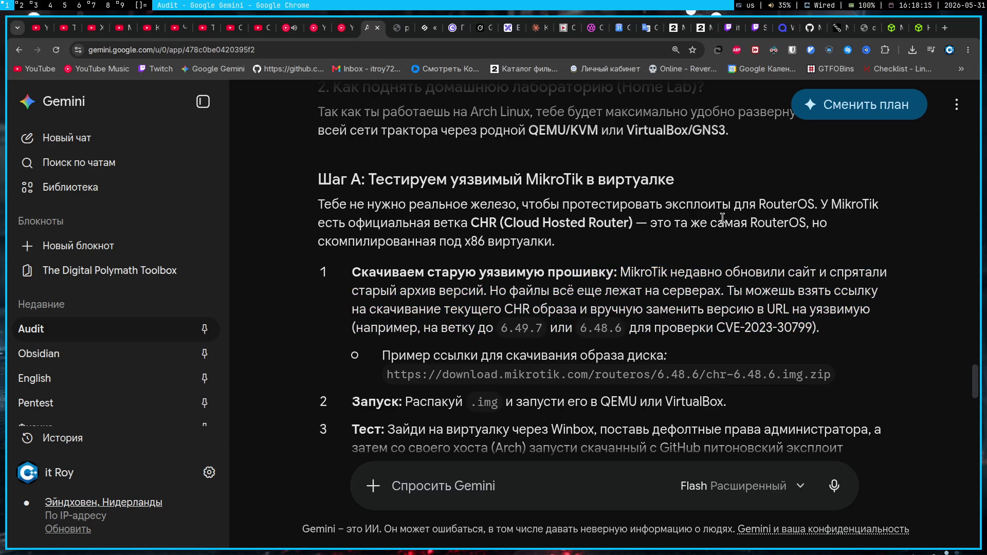
scroll(722, 219, up, 2)
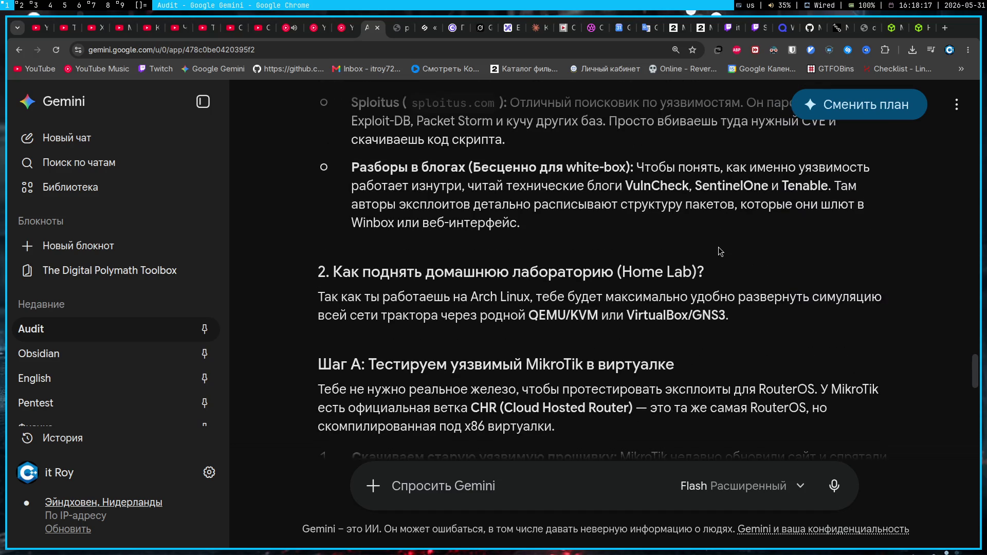
scroll(717, 255, up, 2)
scroll(716, 255, up, 1)
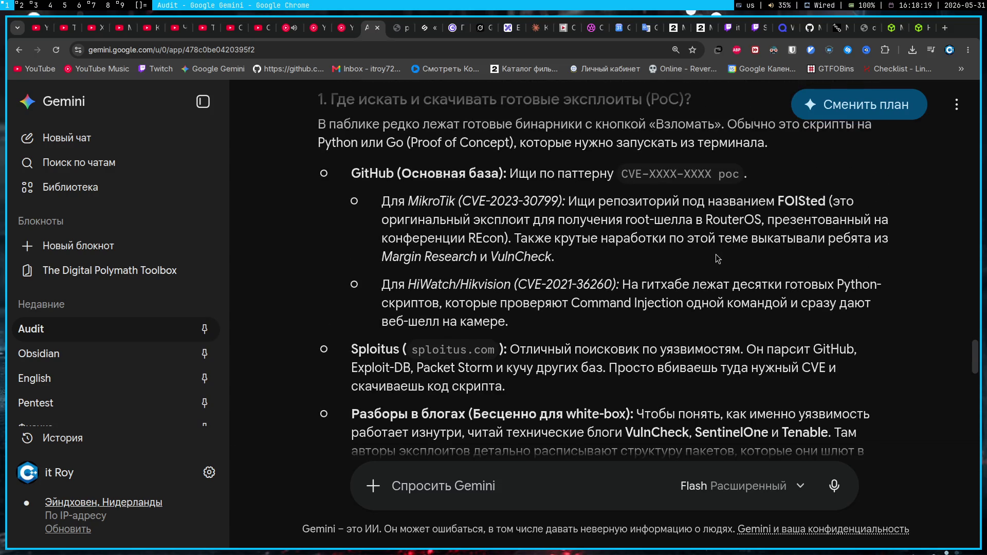
click(536, 485)
text(На HTB)
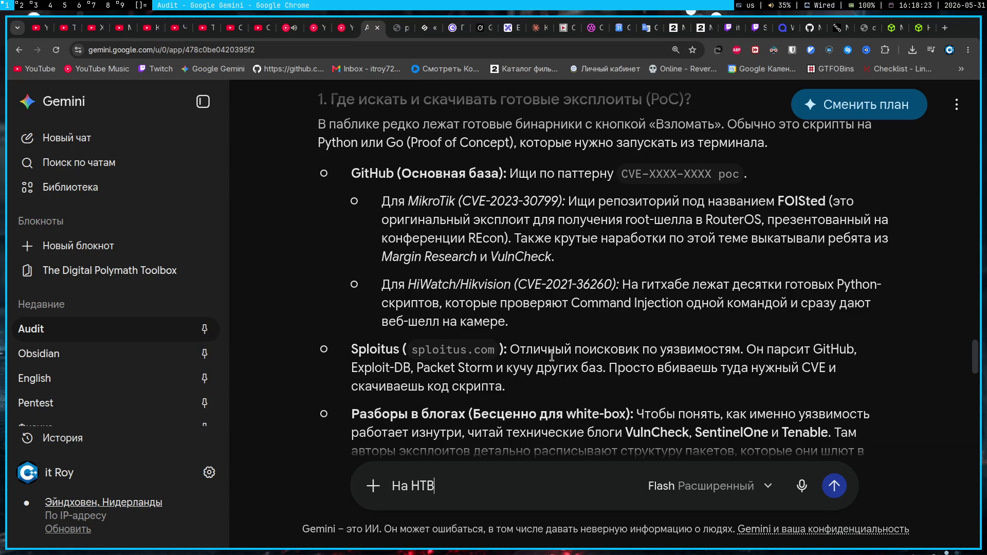
scroll(552, 357, up, 2)
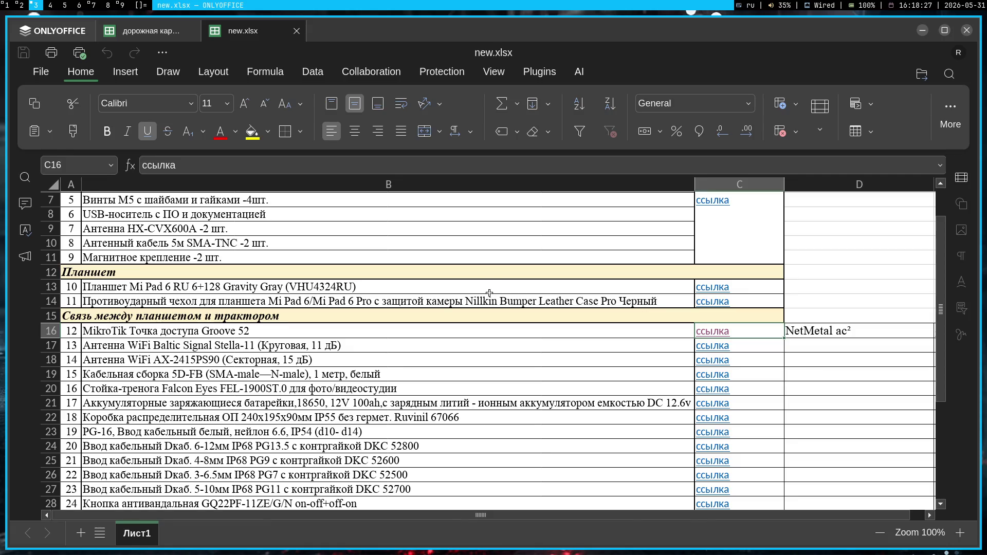
text(я ничего не нашел, в разделе machines, )
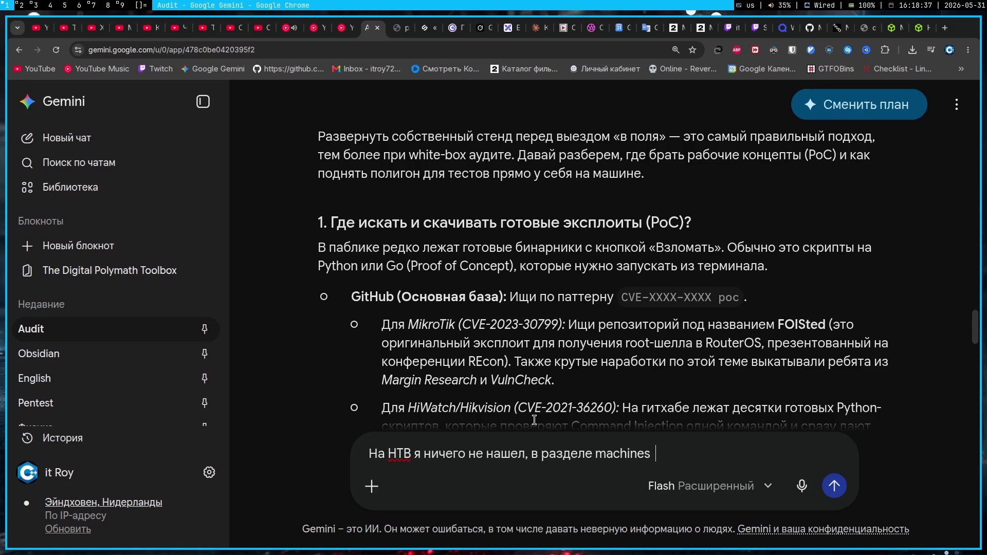
text(поэ)
text(тому придется ручками. Но как будто этого очень мало, разве не?)
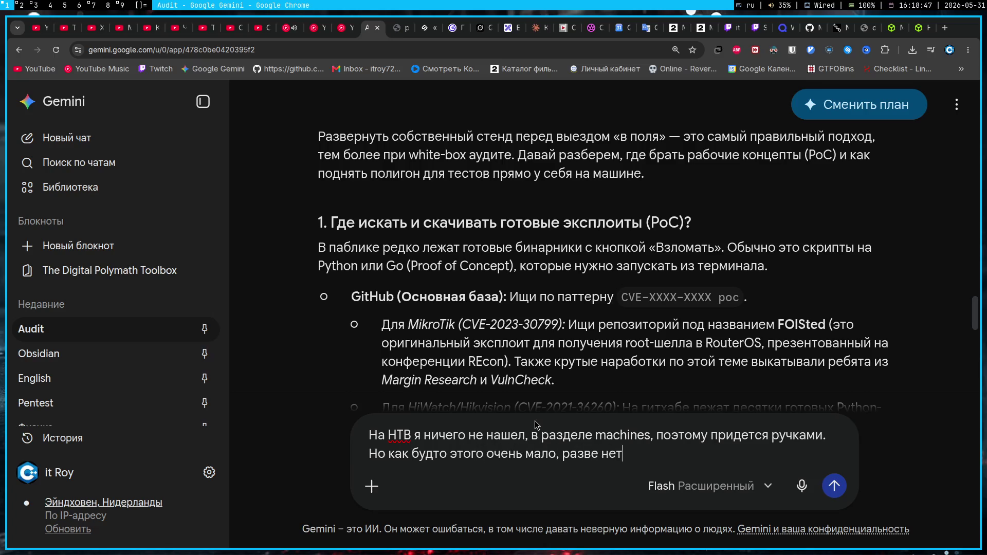
text( Ты написал гараздо больше пространства и вероятностей а)
text(так, ч)
text(ем те которые я могу)
text( прощупать на виртуалках )
text(или само)
text(му разворачивая)
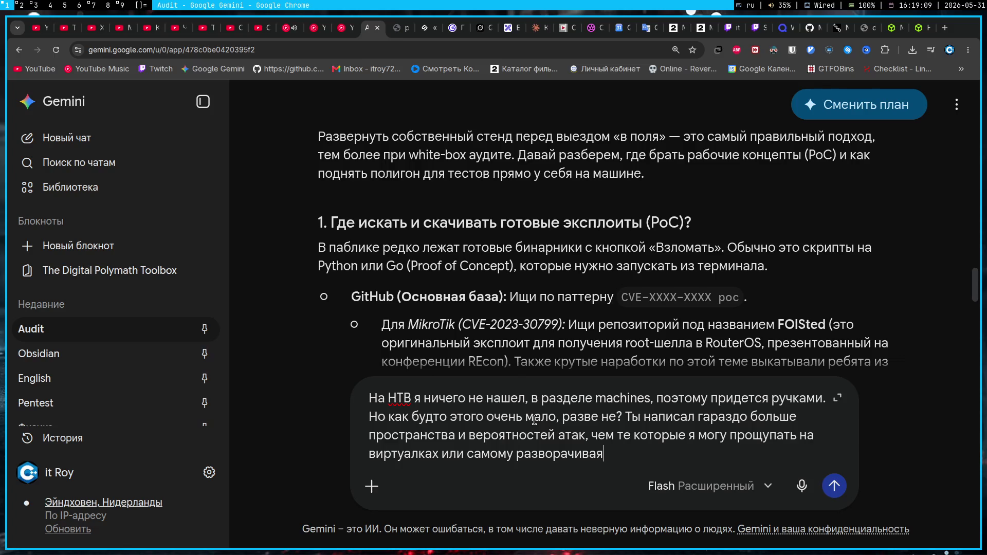
text(. А еще я не понимаю зачем)
- Finish the question about HTB, GNS and Packet Tracer, switching keyboard layouts as needed
key(alt+shift)
text(GNS, ког)
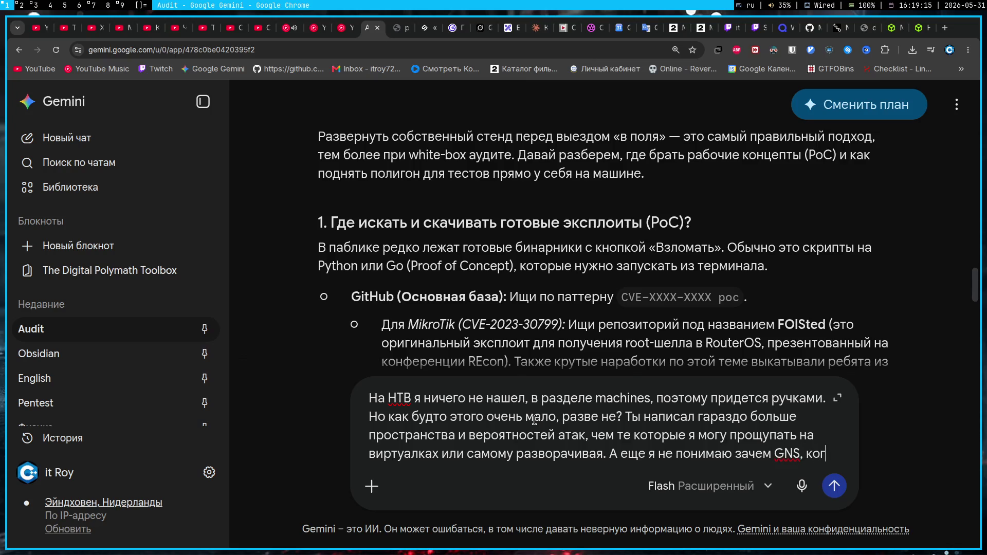
text(да это цисковское оборудование и у меня есть)
key(alt+shift)
text(packet tracer)
text(,)
key(alt+shift)
text(по сути та)
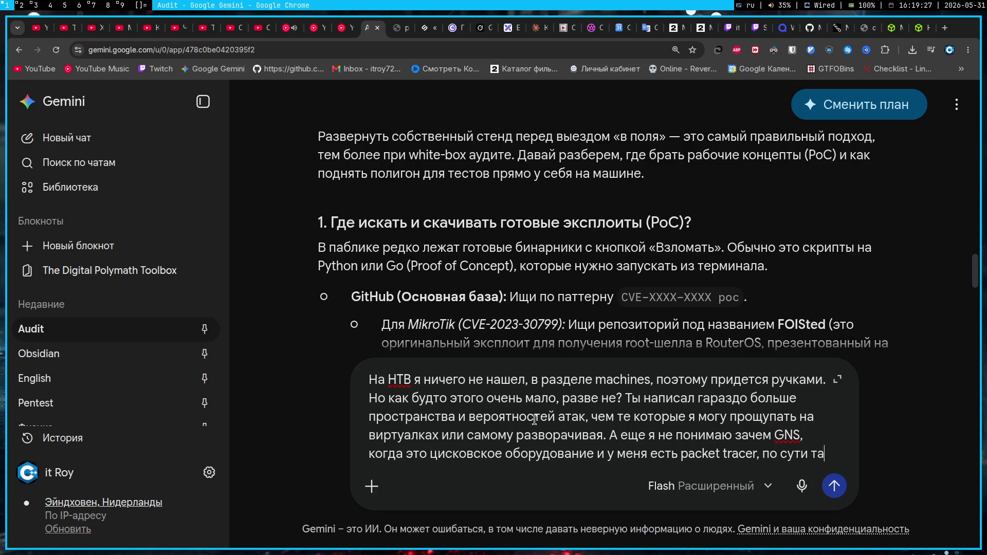
text(м нужно эт)
text(о тестировать?)
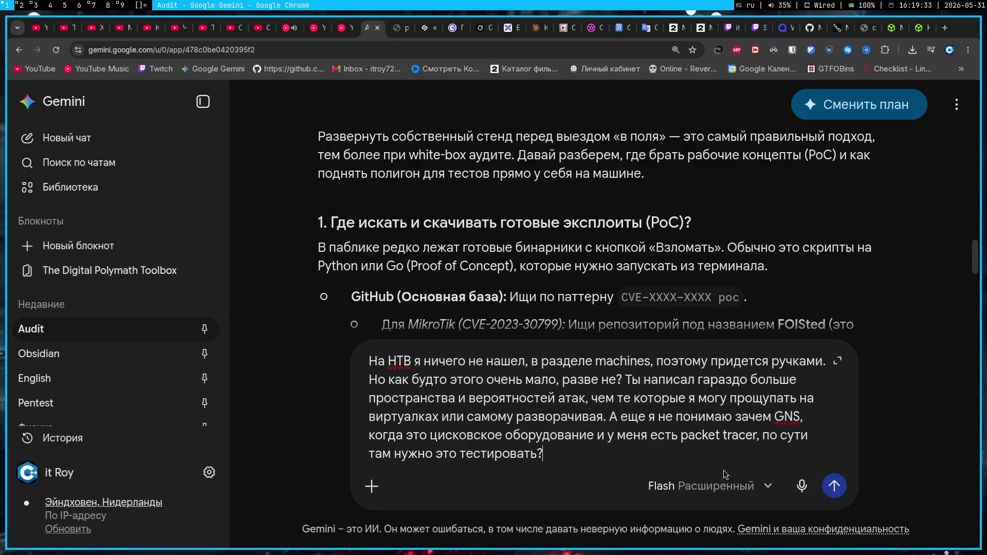
- Set the model to 3.1 Pro with Расширенный reasoning and send the question
click(710, 487)
click(668, 408)
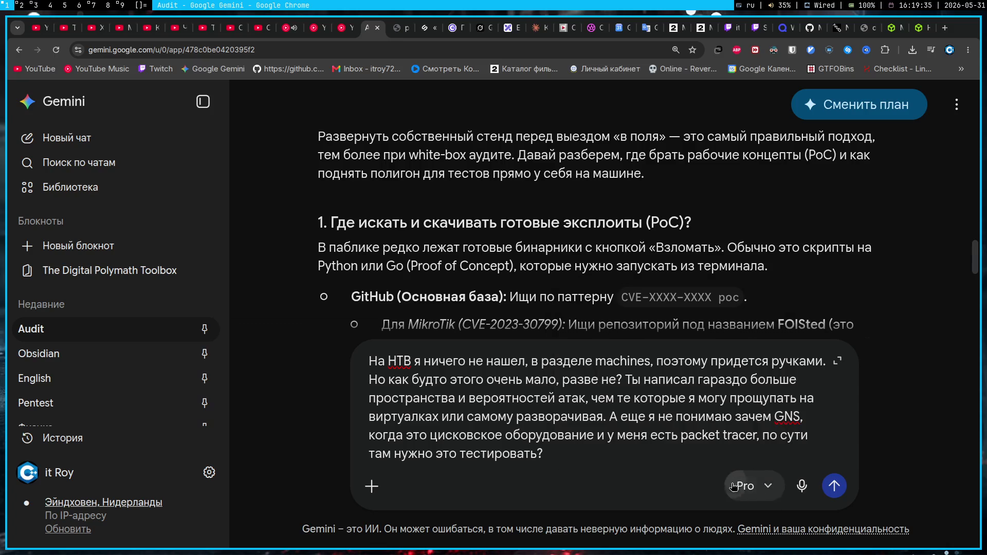
click(752, 486)
click(806, 452)
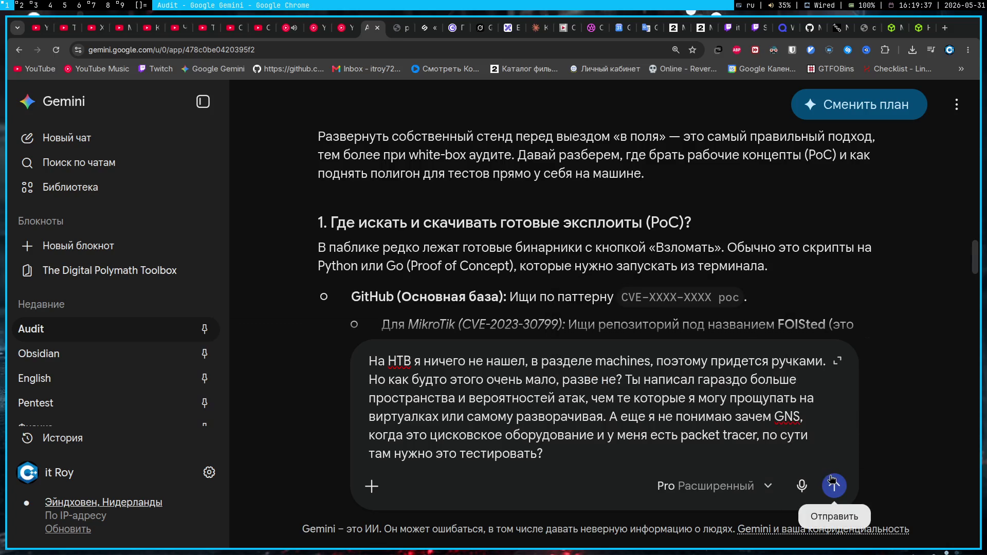
click(834, 487)
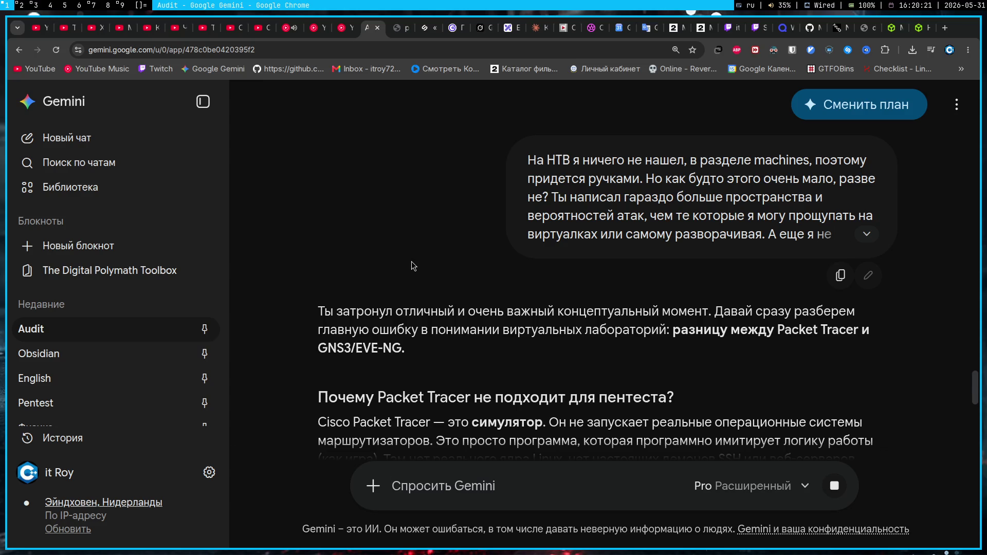
- Switch to the streaming workspace while Gemini generates its reply
key(super+2)
- Return to the Gemini chat and read the GNS3/EVE-NG emulator explanation
click(3, 4)
scroll(518, 213, down, 3)
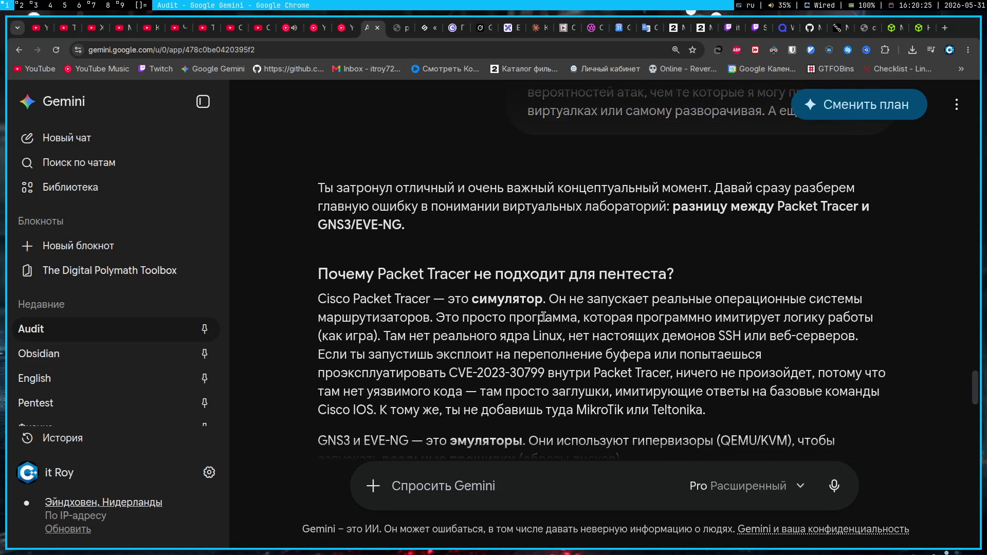
scroll(528, 216, down, 1)
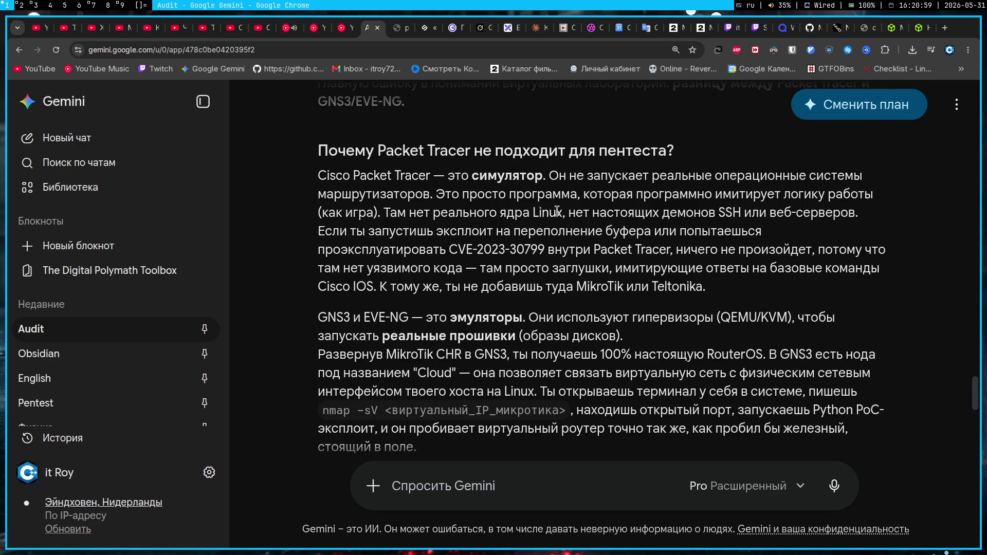
scroll(556, 211, down, 3)
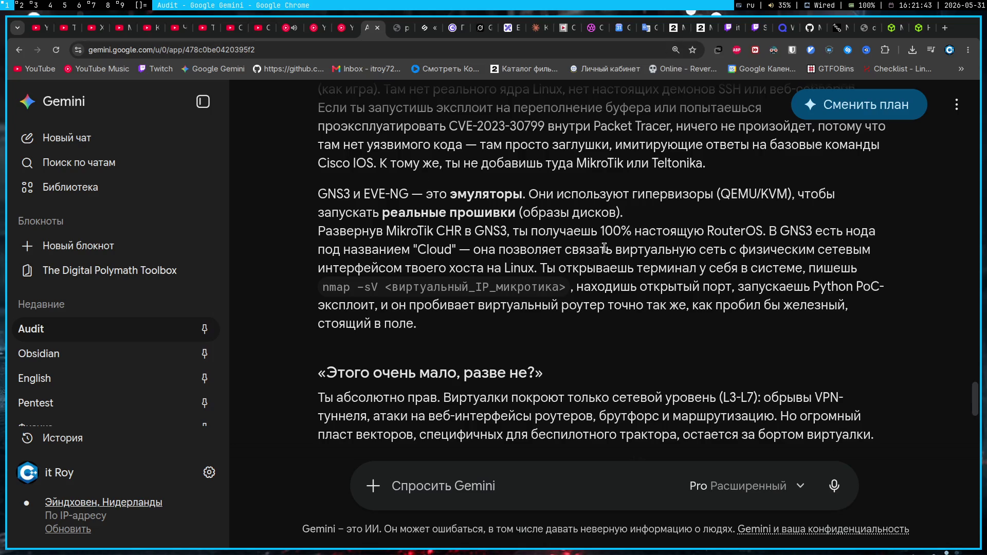
scroll(603, 248, down, 1)
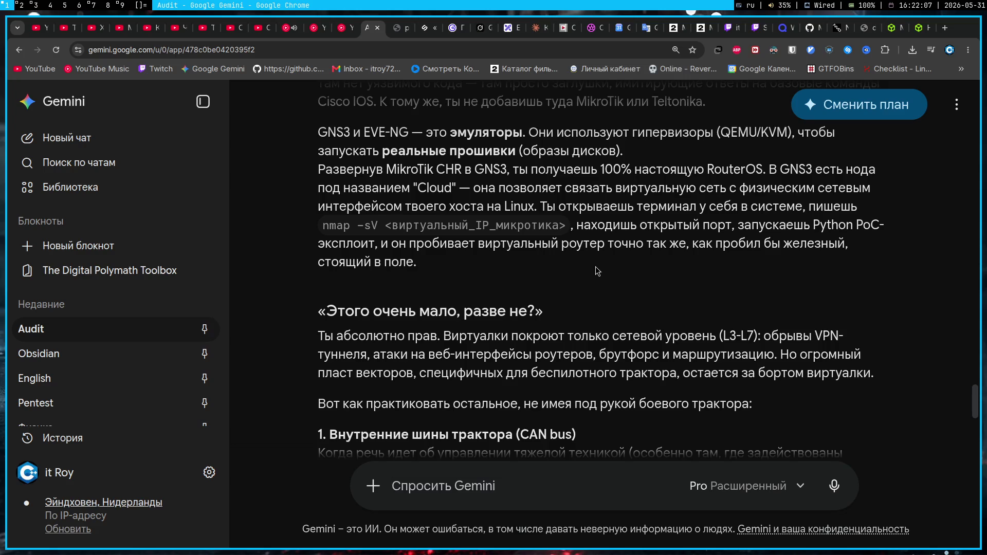
scroll(439, 240, down, 1)
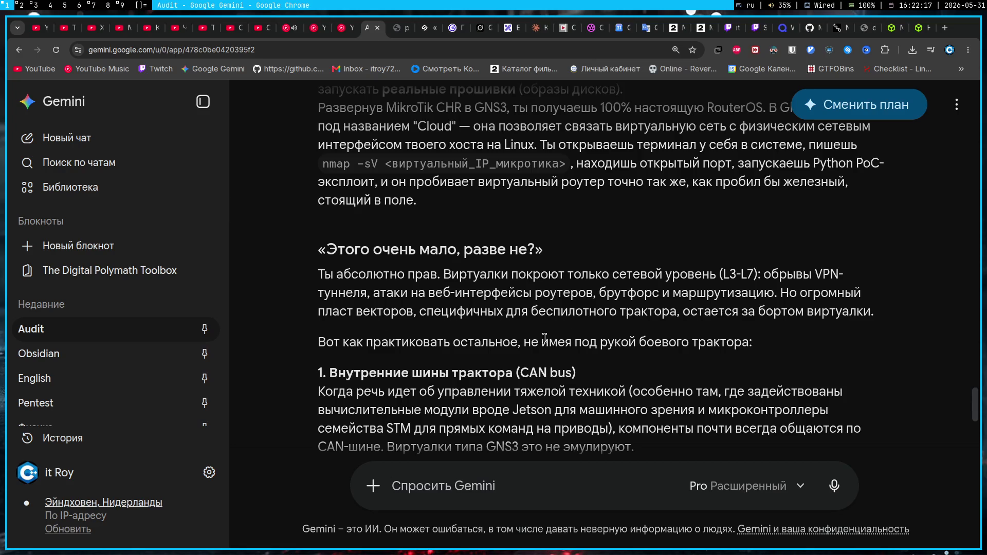
scroll(545, 340, down, 1)
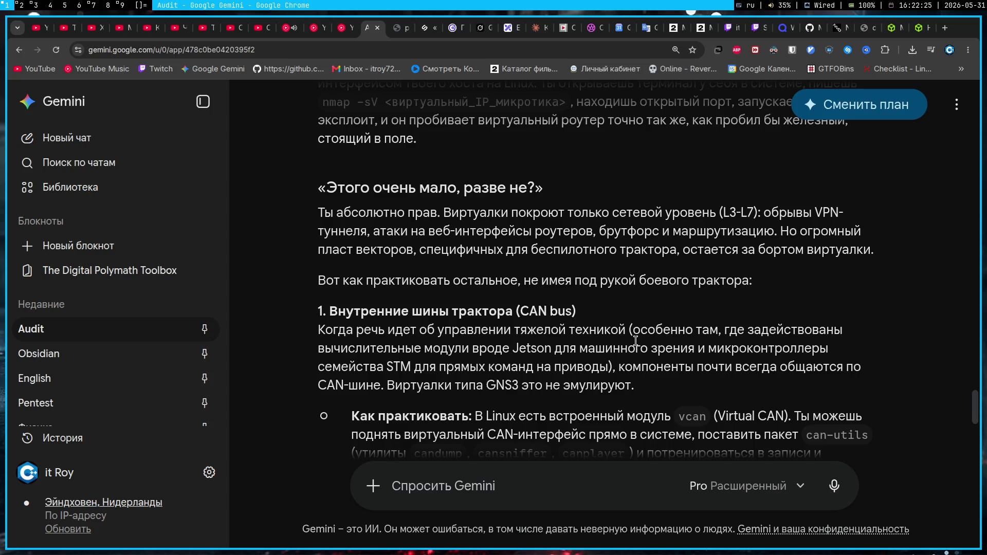
- Switch from the CAN bus section to the tab with the tractor wiring-diagram photo
key(ctrl+Tab)
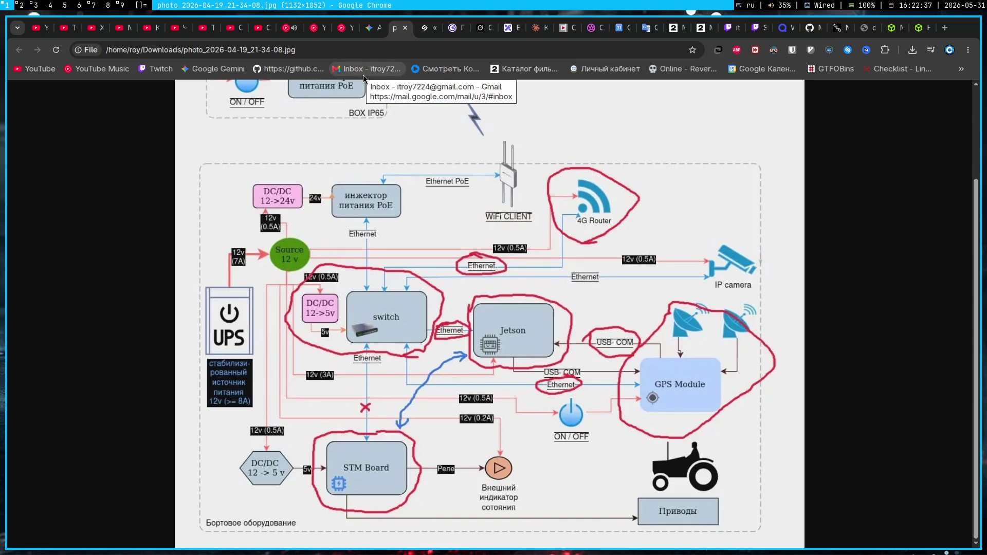
scroll(390, 181, up, 2)
scroll(390, 181, down, 2)
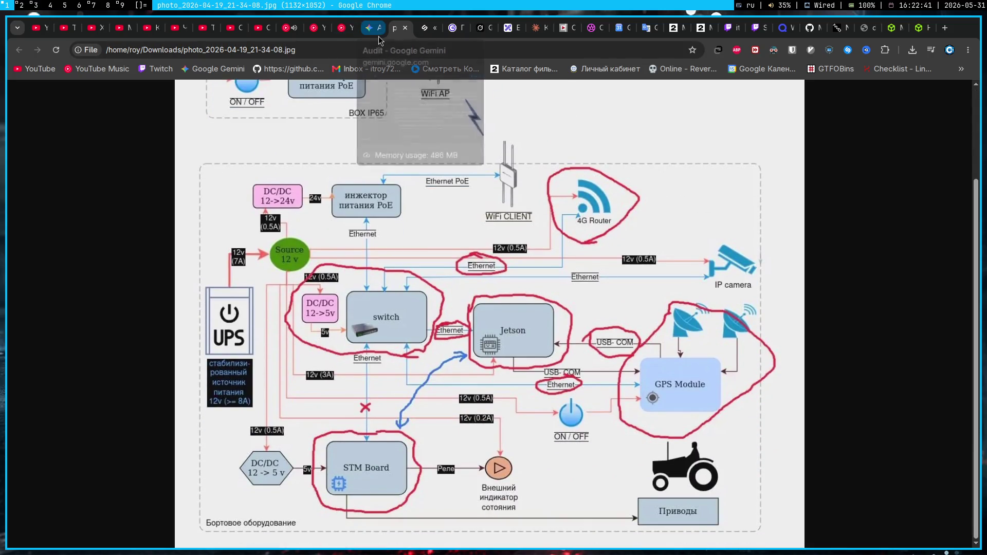
- Return from the wiring-diagram photo to the Audit chat in Gemini
click(379, 29)
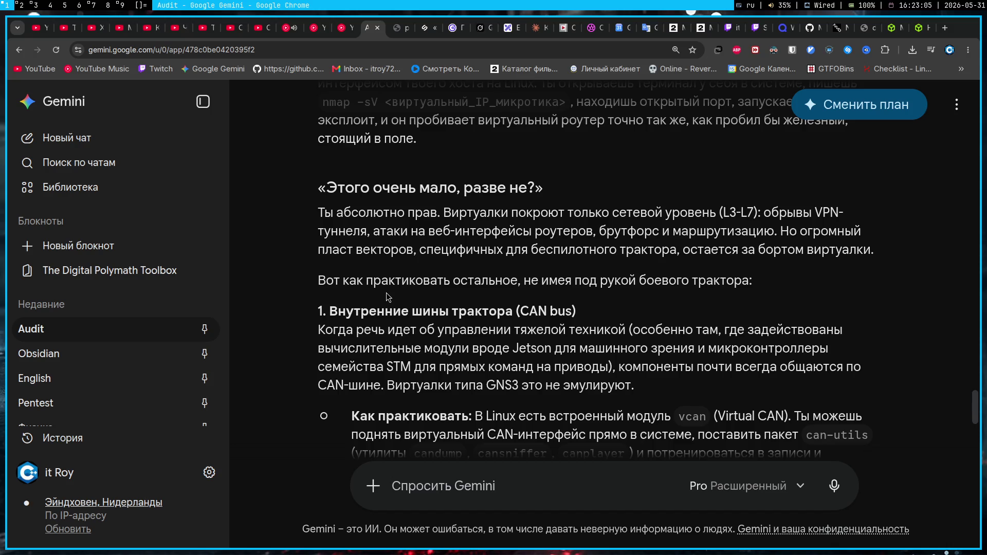
scroll(387, 292, down, 3)
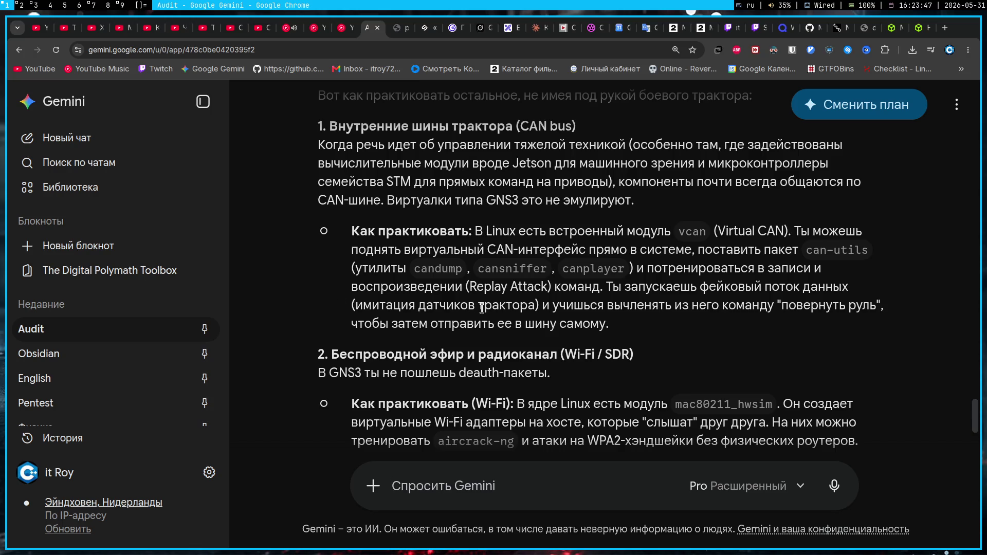
scroll(482, 309, down, 2)
scroll(610, 315, down, 1)
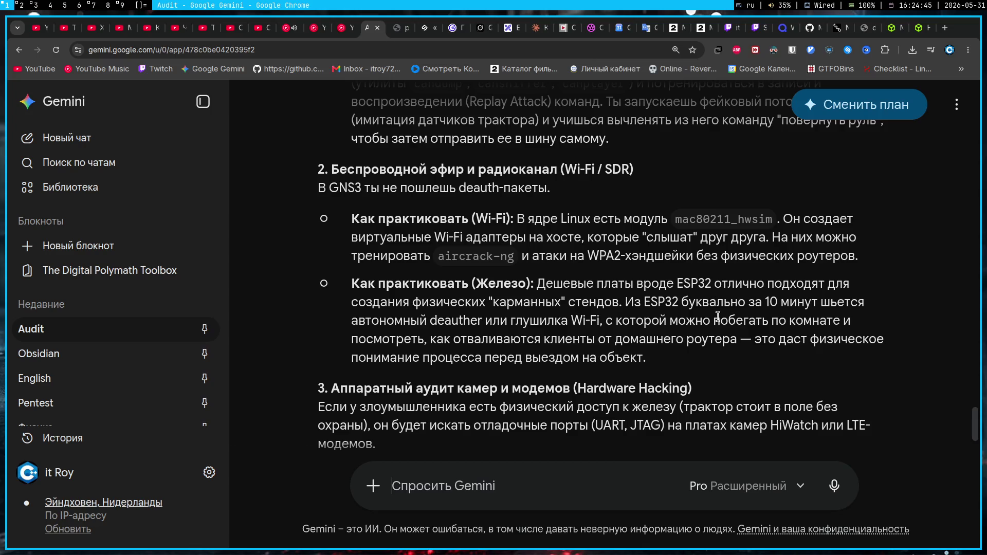
scroll(618, 379, down, 3)
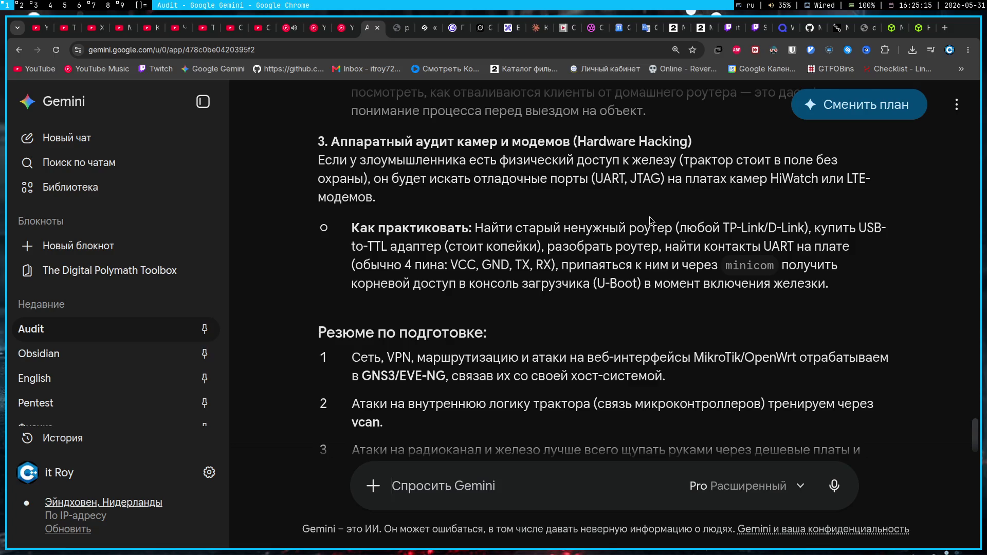
- Reach the preparation summary and bring up the media playback controls
click(931, 49)
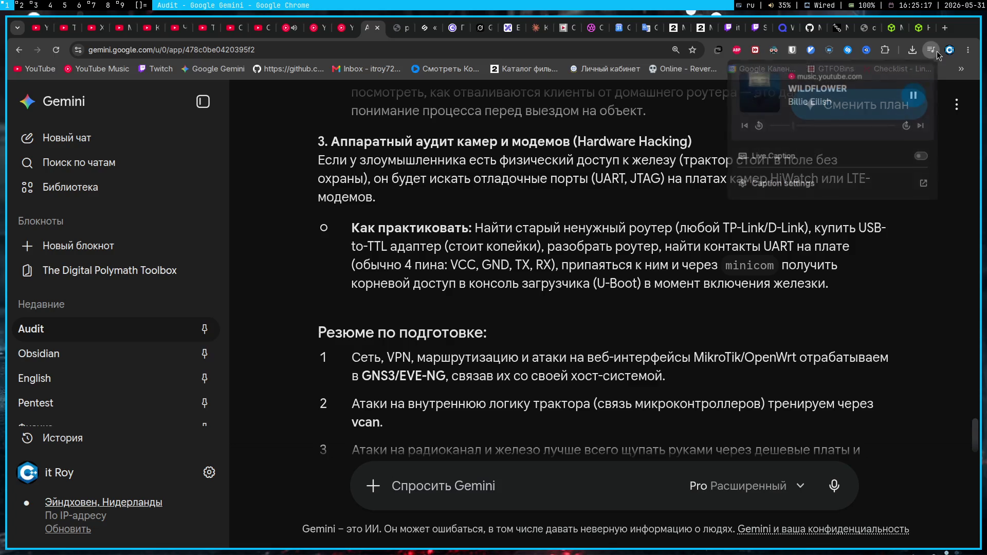
- Toggle the media playback popup while scrolling back up to the HTB question
click(530, 199)
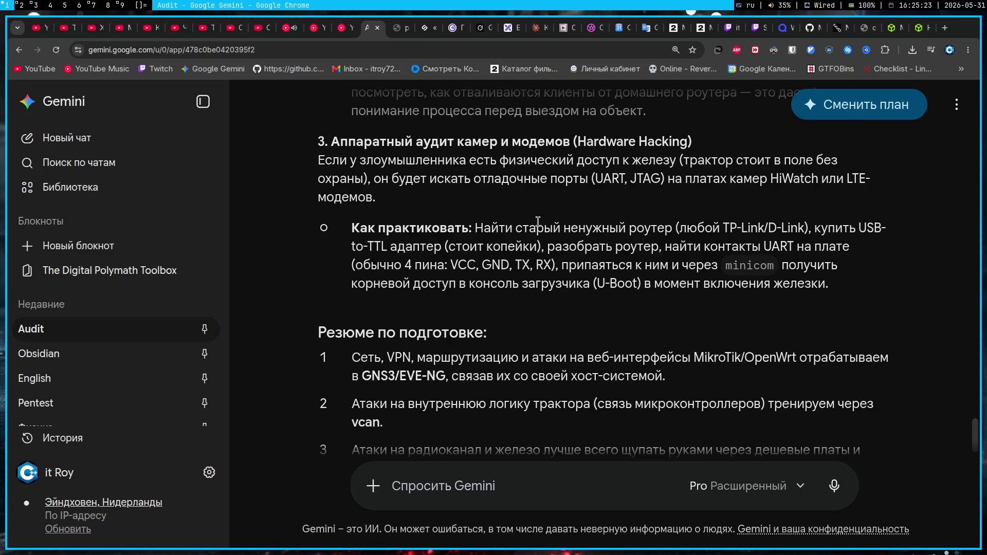
scroll(540, 213, down, 4)
scroll(555, 227, up, 5)
scroll(549, 229, down, 5)
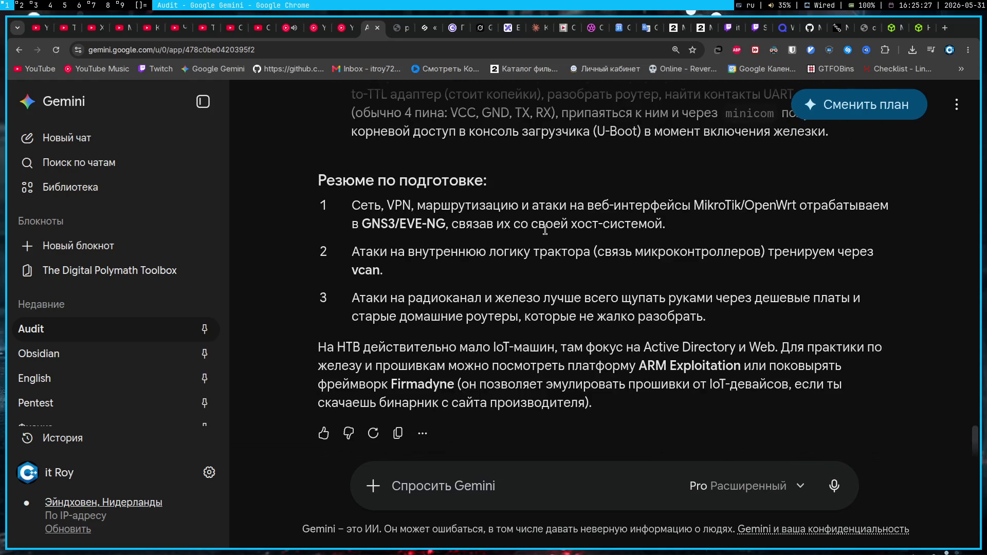
click(931, 51)
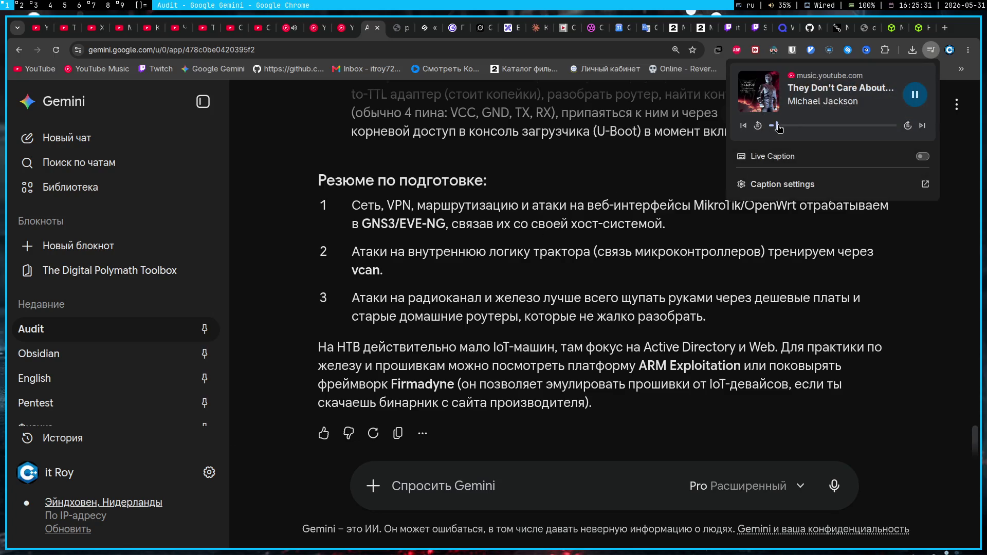
click(400, 138)
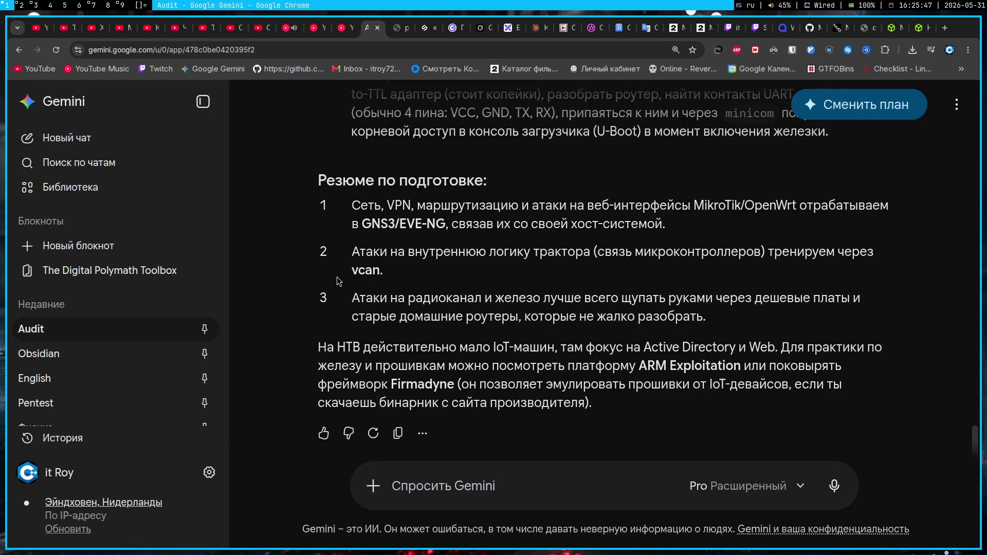
scroll(337, 277, up, 5)
scroll(328, 277, up, 5)
scroll(328, 276, up, 1)
scroll(331, 269, up, 5)
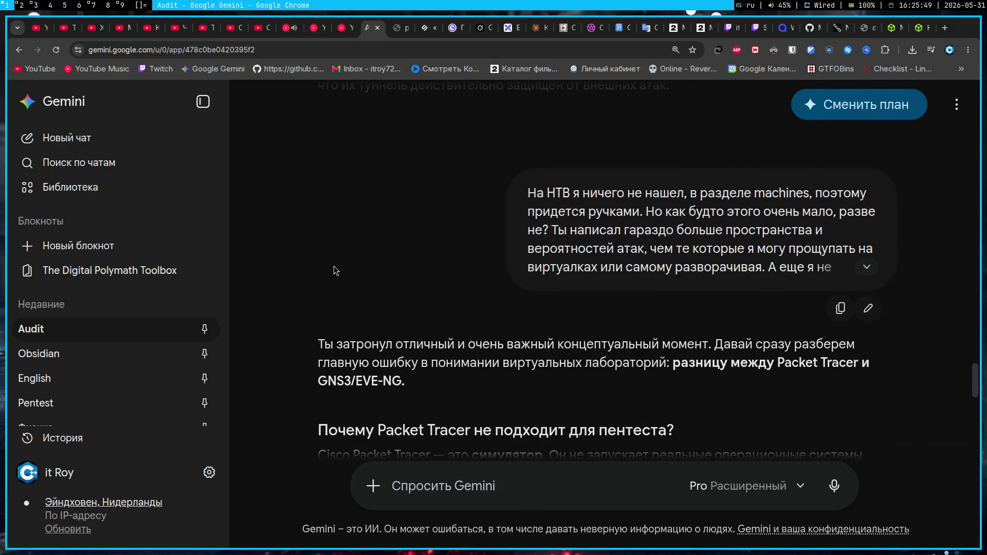
scroll(330, 267, up, 4)
scroll(330, 265, up, 5)
scroll(331, 266, up, 2)
scroll(331, 269, down, 5)
scroll(330, 265, up, 5)
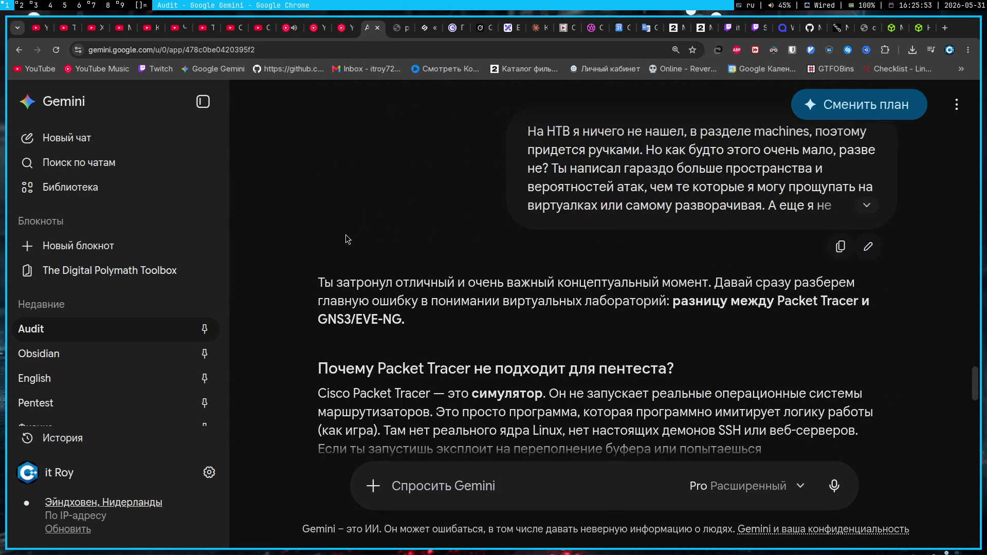
- Search Google for 'install GNS arch' in a new browser tab with the English layout
key(super+3)
key(super+4)
key(super+1)
key(ctrl+t)
text(шт)
key(BackSpace)
key(BackSpace)
key(alt+shift)
text(install GNS)
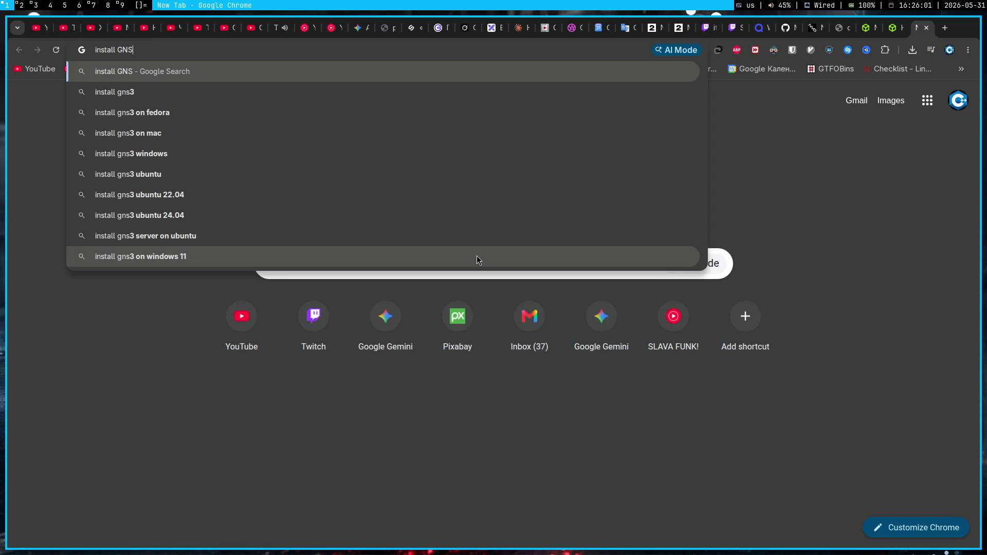
text( arch)
key(Return)
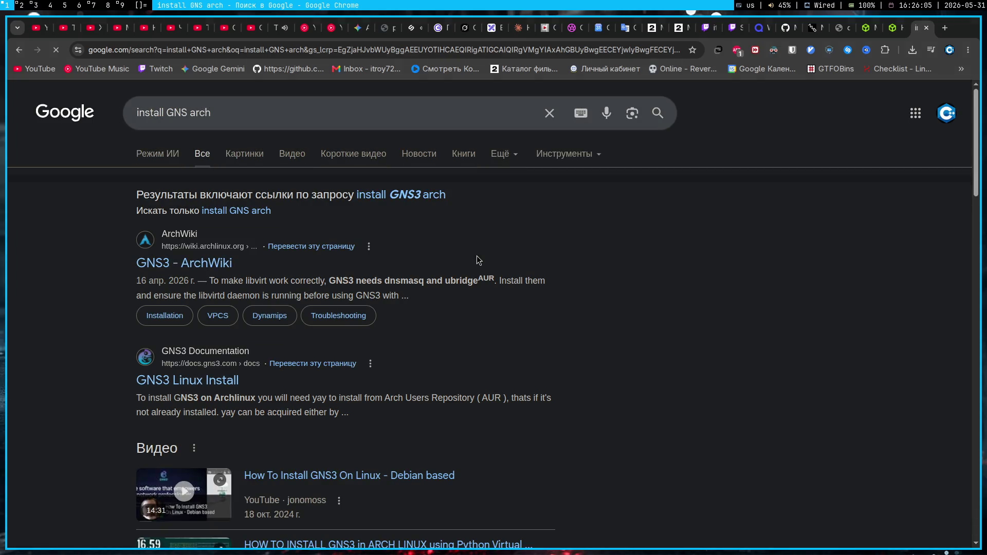
- Follow the GNS3 - ArchWiki result using Vimium link hints
key(f)
key(s)
key(d)
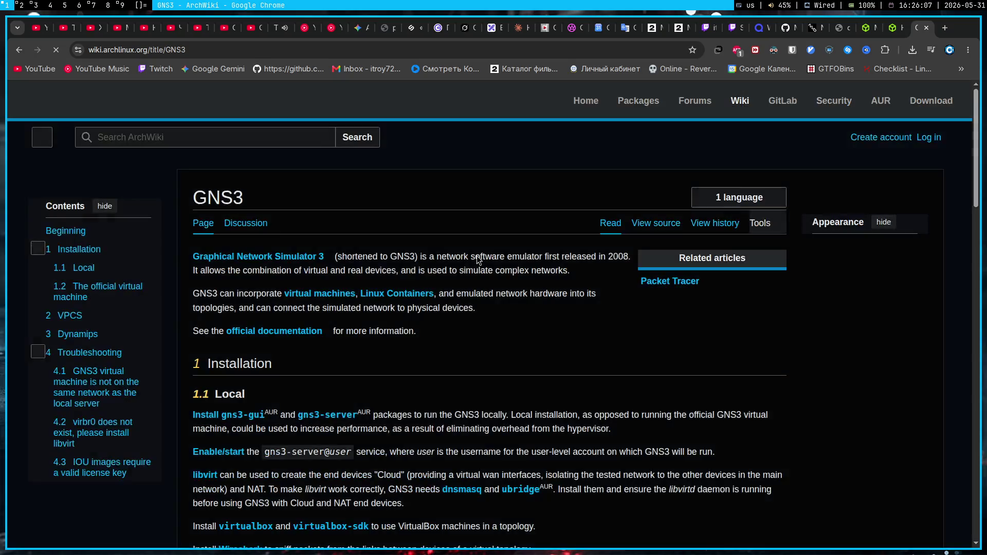
scroll(477, 260, down, 3)
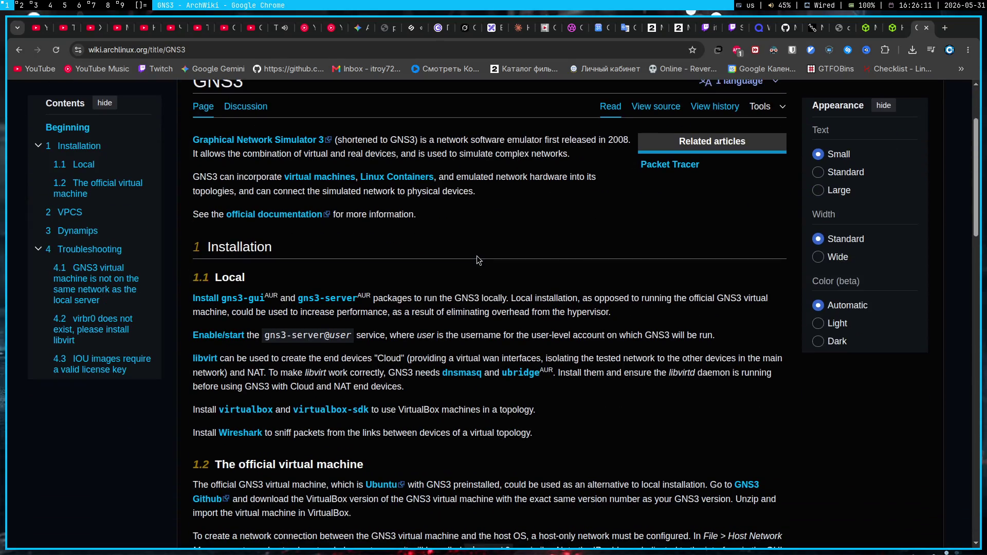
click(19, 50)
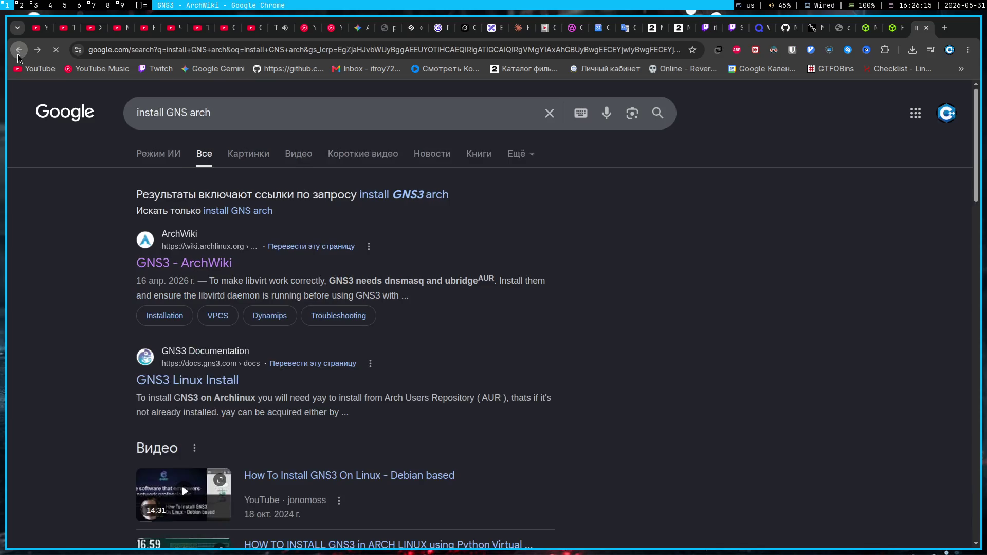
key(f)
key(d)
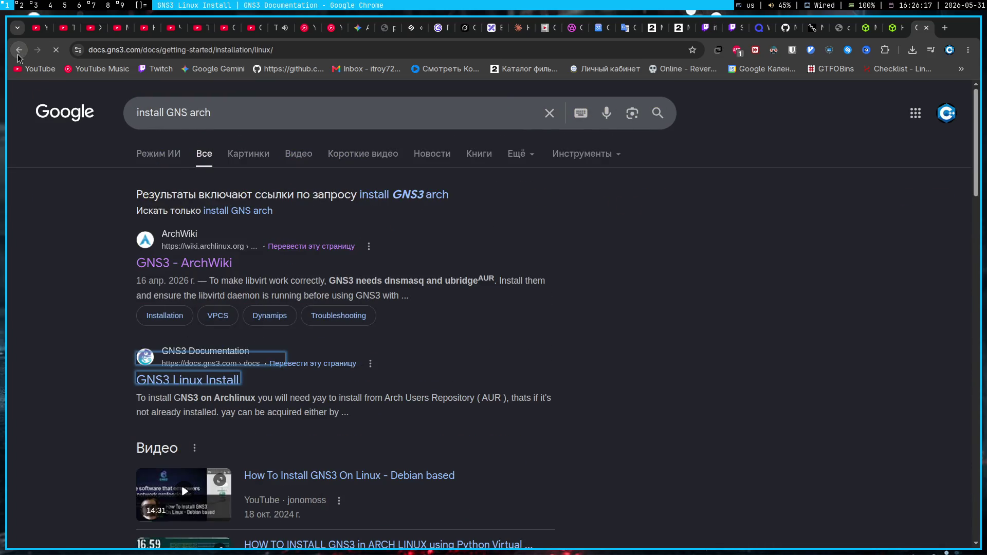
key(j)
key(j)
key(j)
key(j)
key(j)
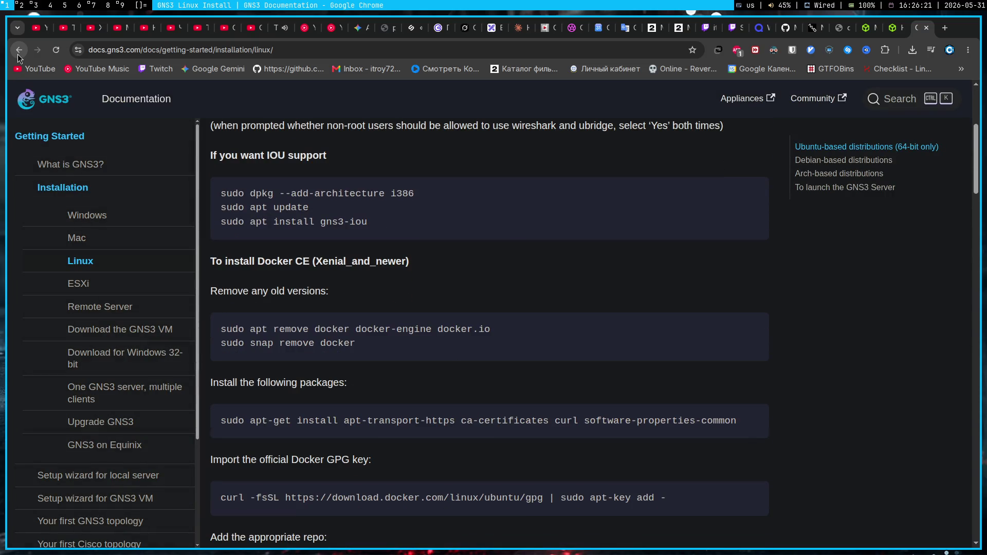
click(18, 51)
key(f)
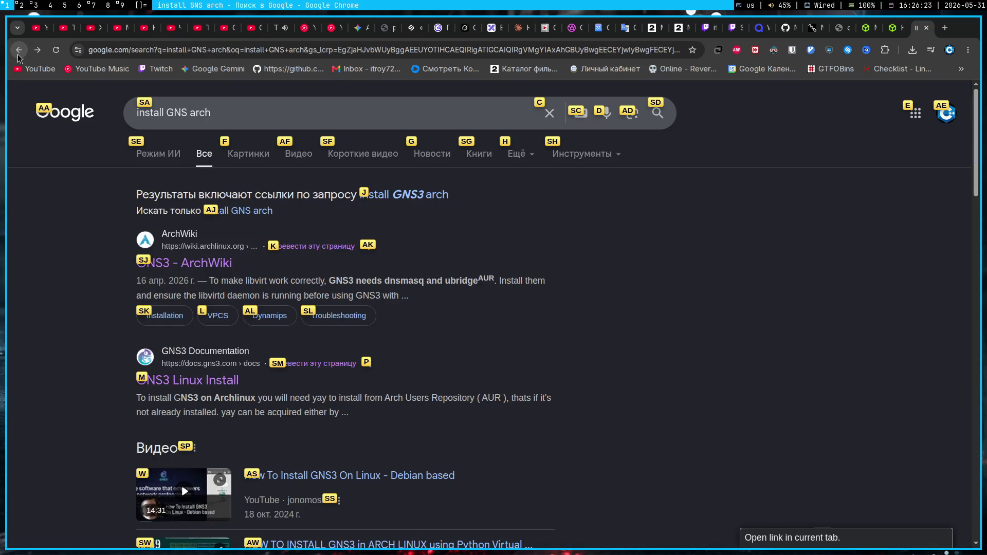
key(s)
key(j)
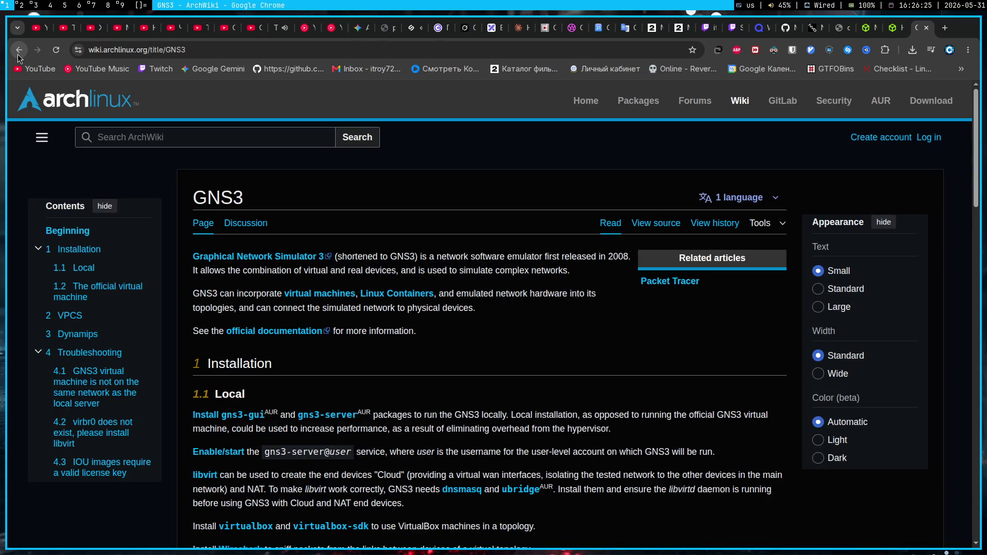
key(super+3)
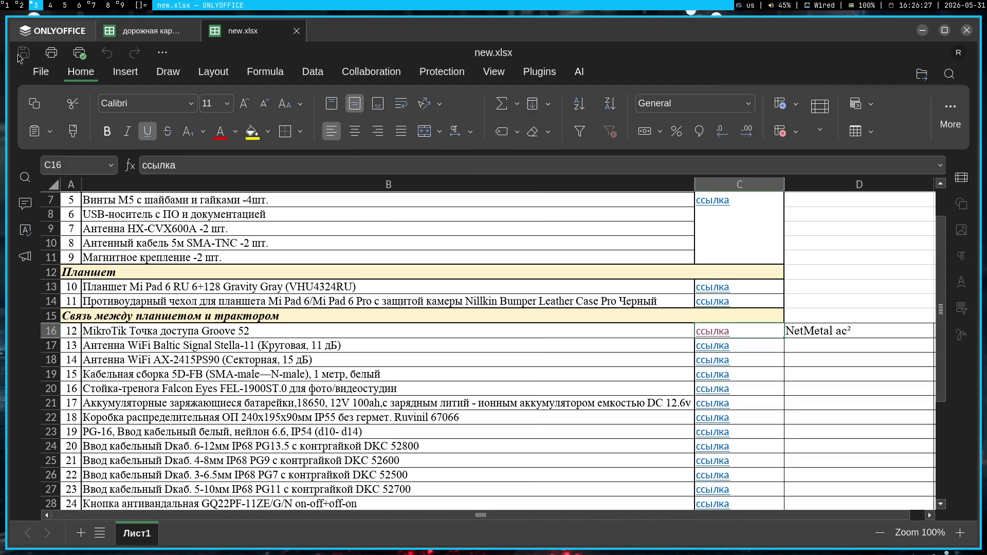
- Enter 'yay -S gns3-gui' in the terminal with gns completions listed, checking ArchWiki, then start a new tab
key(super+4)
text(yay -S gns)
key(Tab)
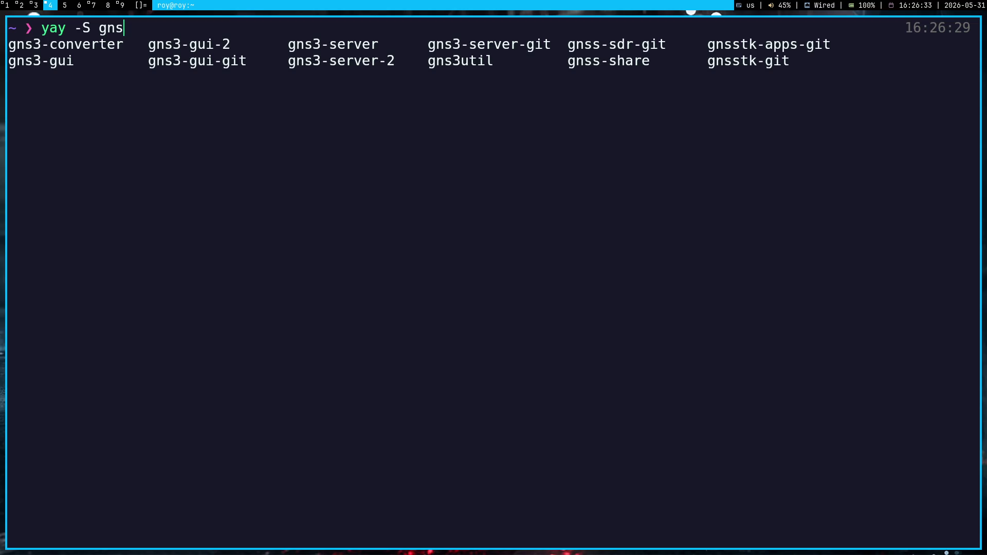
text(3-gui)
key(super+1)
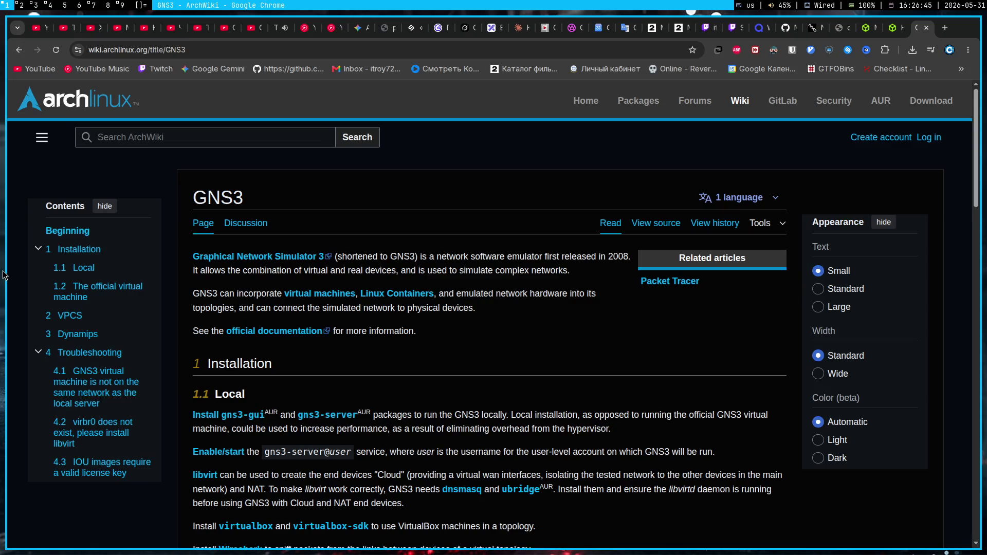
key(super+4)
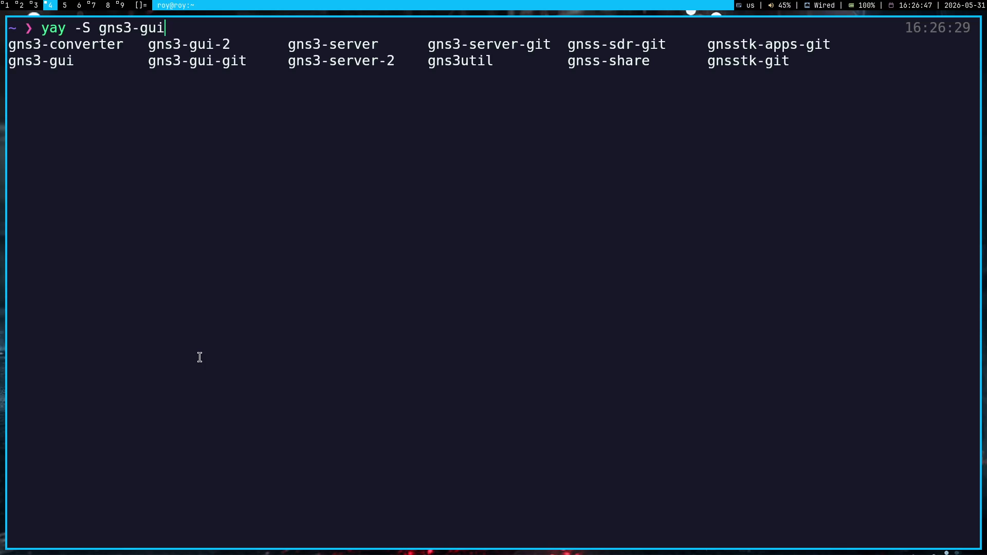
key(super+1)
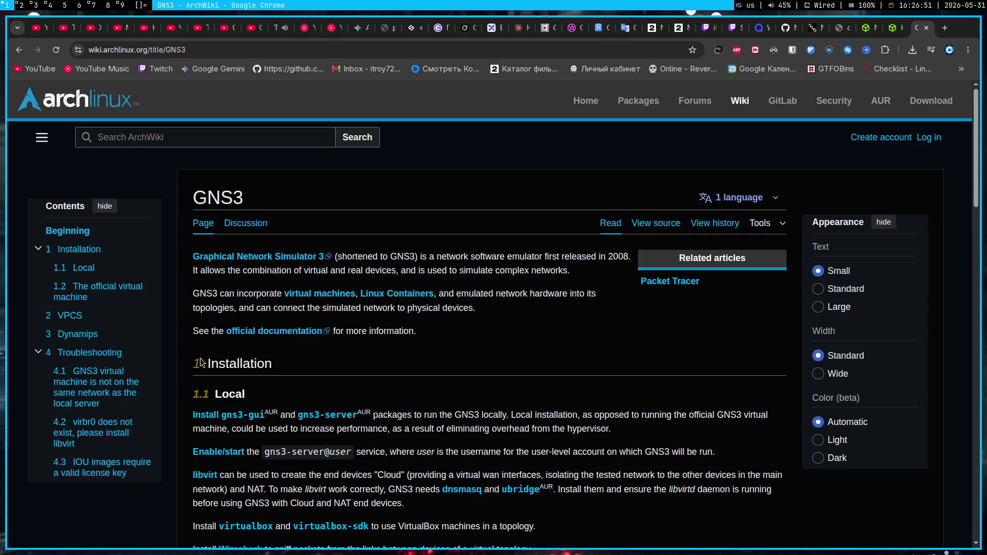
key(ctrl+t)
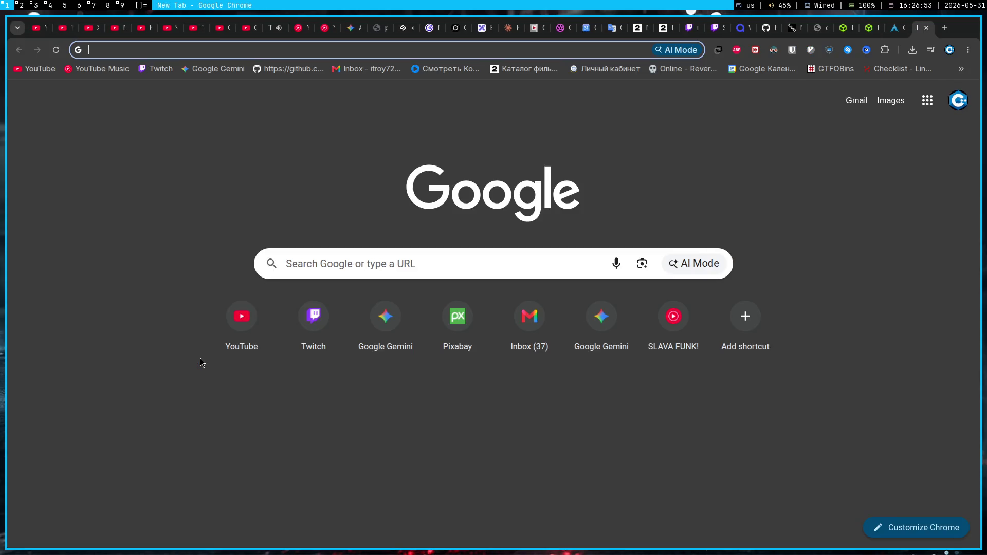
text(gns3-gui 2)
- Check the gns3-gui Releases page on GitHub, then launch the yay gns3-gui install
key(Return)
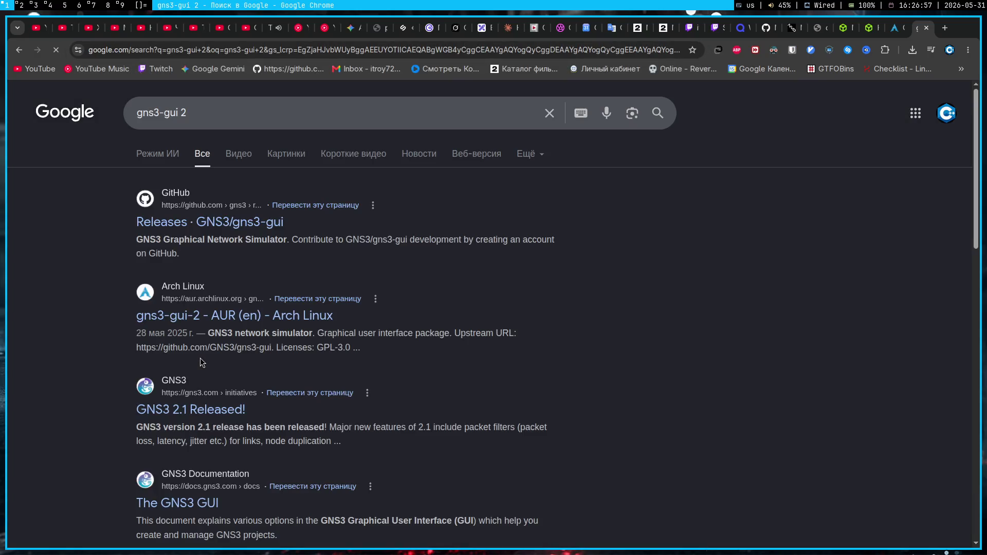
click(222, 221)
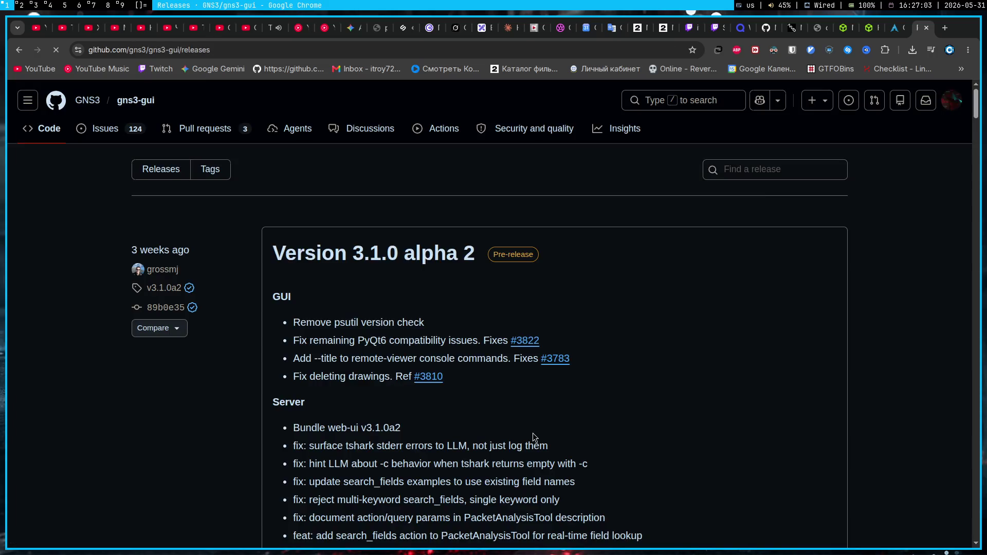
scroll(534, 437, down, 3)
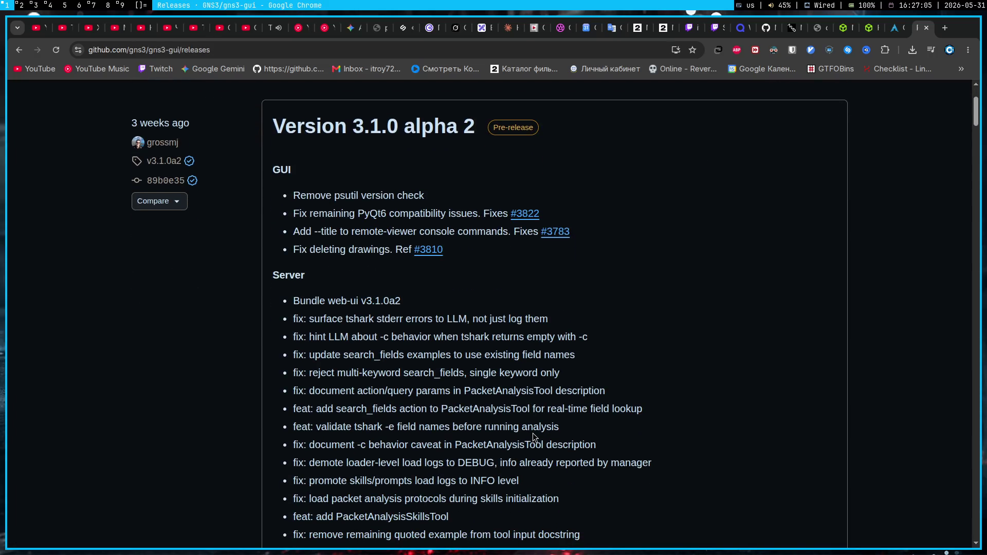
scroll(533, 437, down, 5)
scroll(533, 437, down, 5)
scroll(534, 437, down, 1)
scroll(533, 437, down, 1)
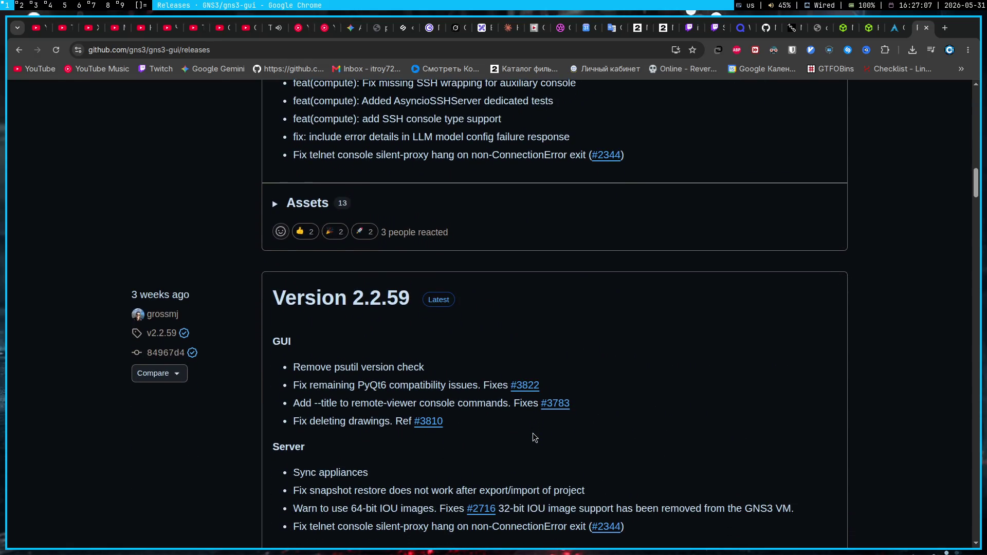
key(super+4)
key(Return)
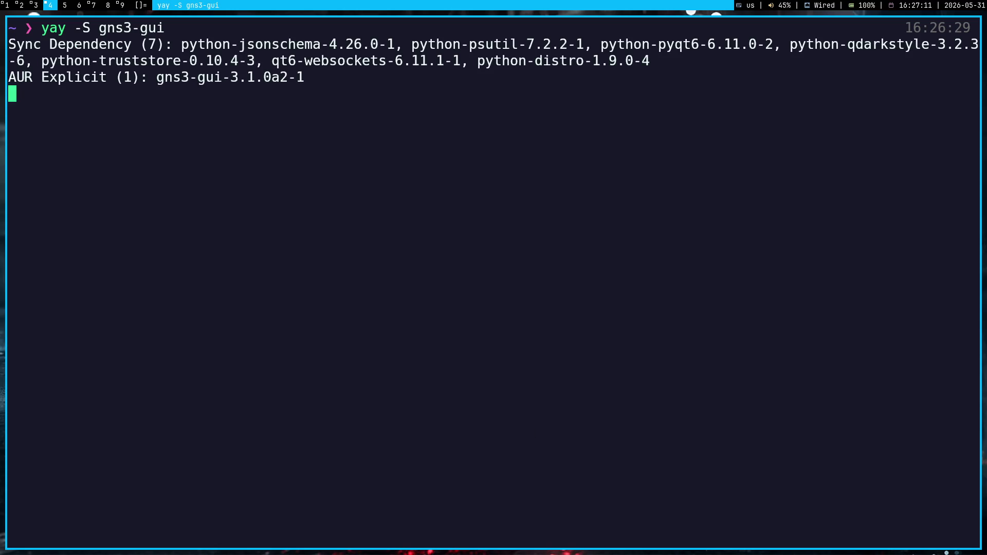
- Proceed through the yay prompts until the install fails on 404s, then run a 'yay -Syy' database sync
key(Return)
key(Return)
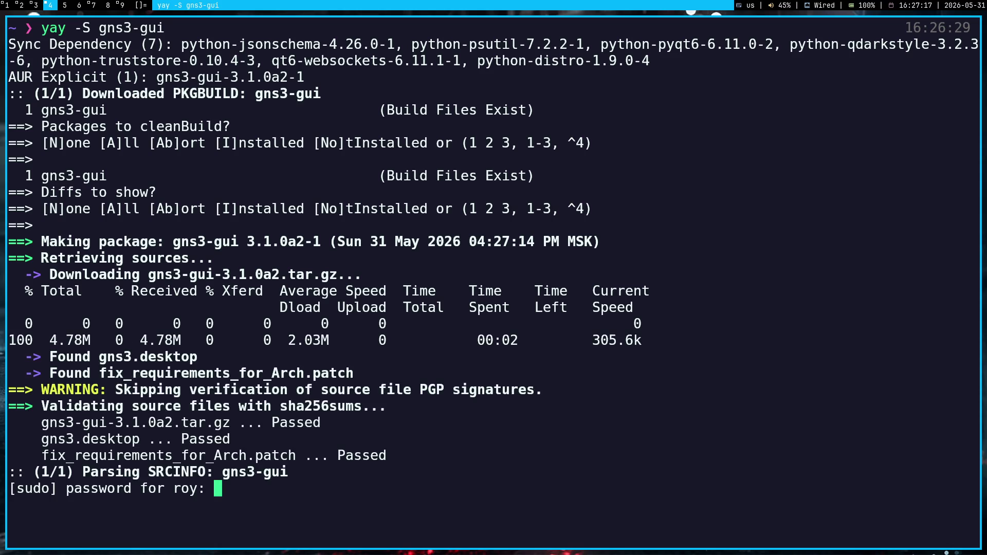
key(Return)
key(Return)
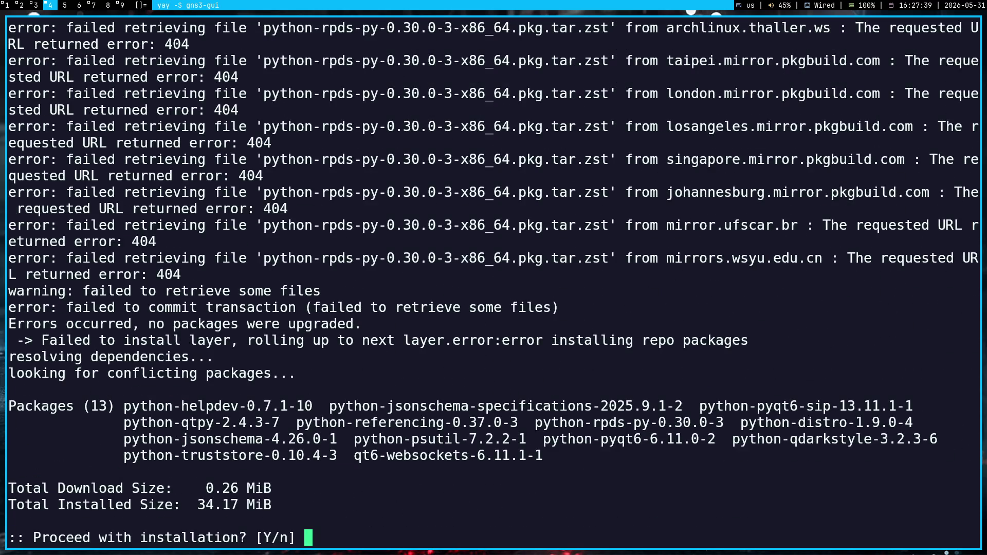
key(Return)
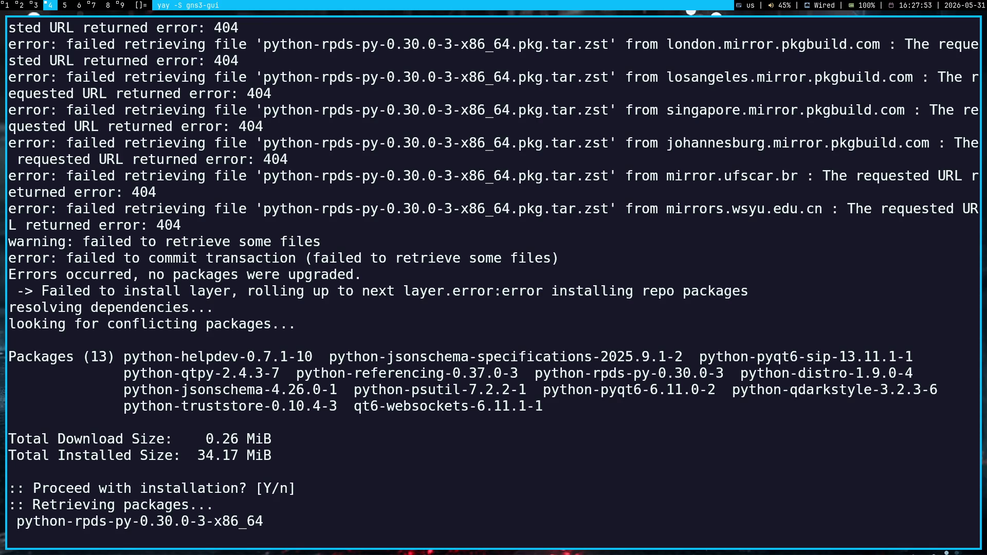
text(yay -Syy)
key(Return)
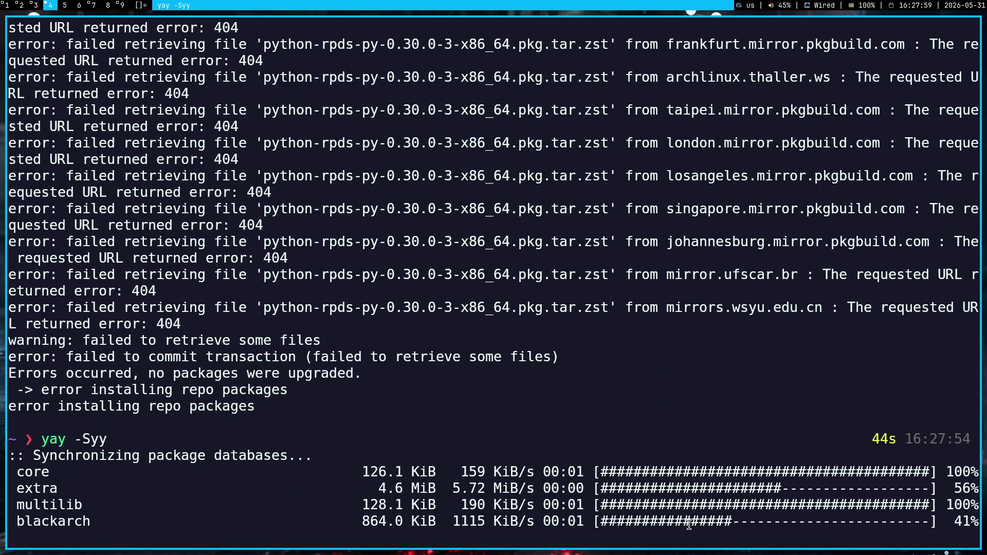
- Rerun 'yay -S gns3-gui' and confirm each prompt so gns3-gui 3.1.0a2 builds and installs
key(Up)
key(Up)
key(Return)
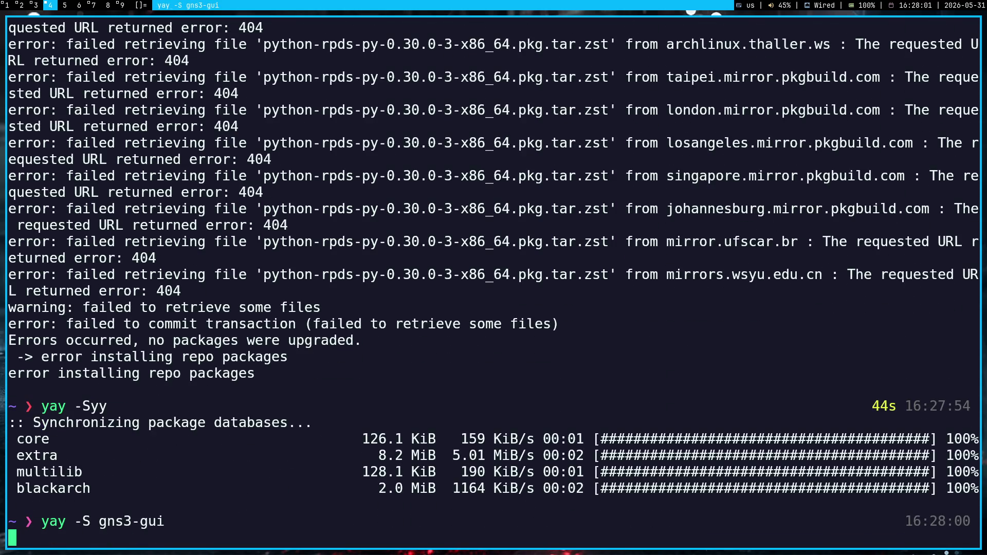
key(Return)
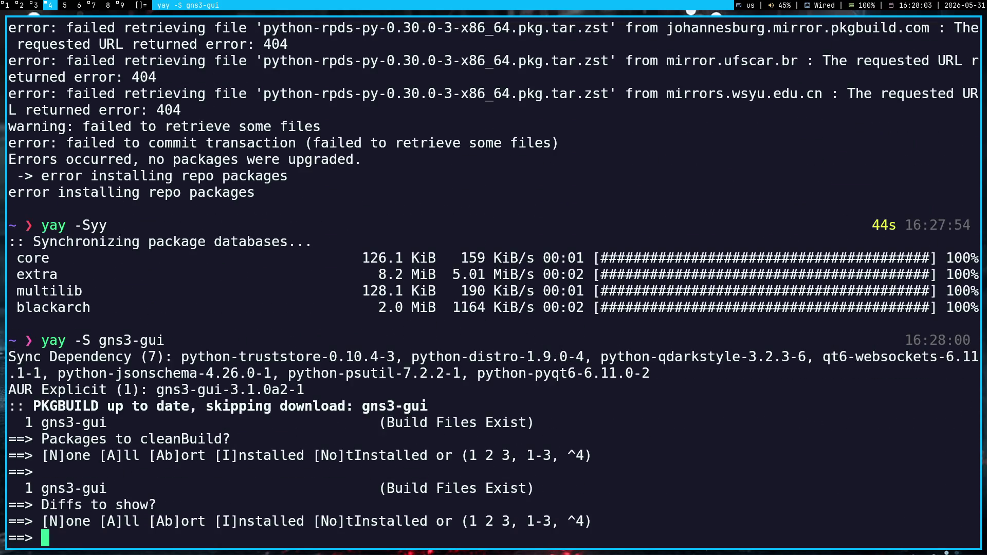
key(Return)
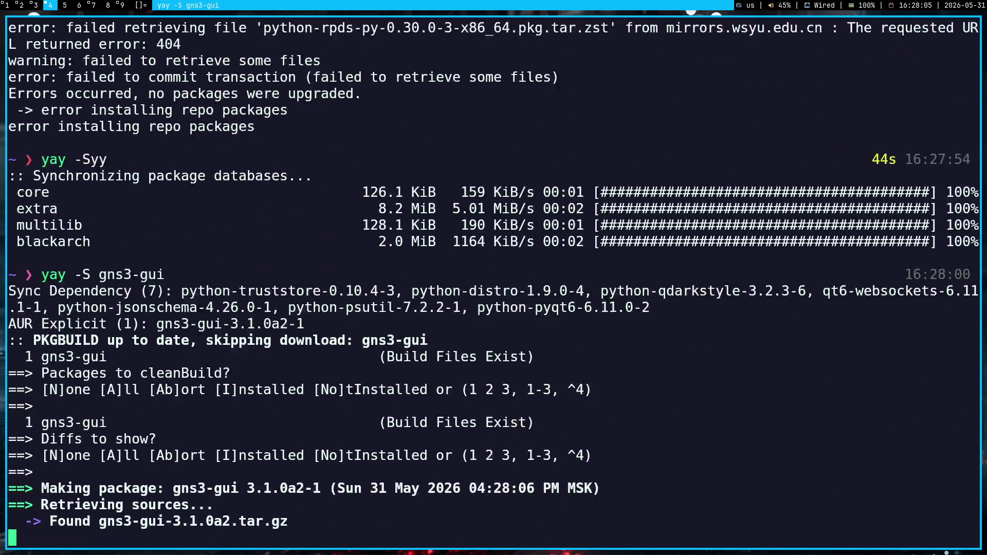
key(Return)
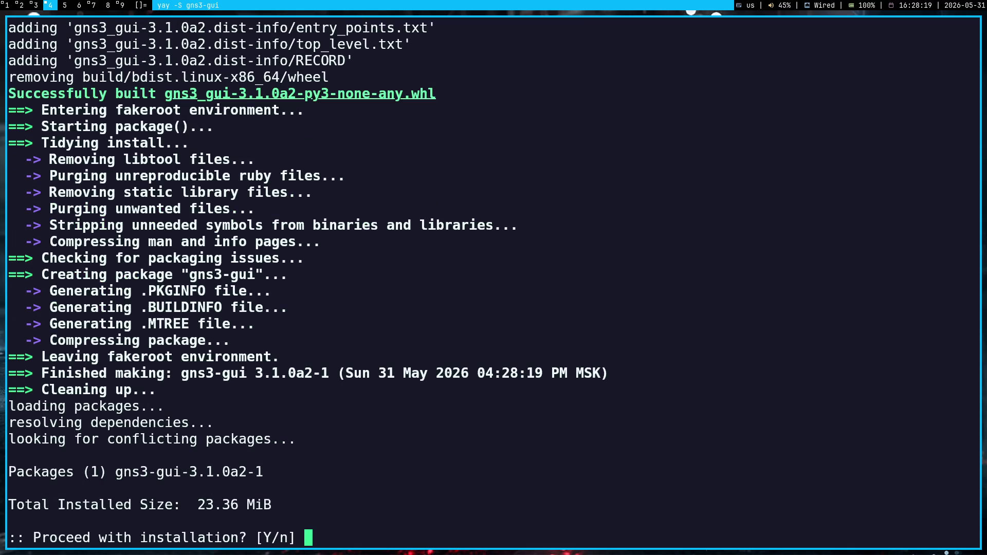
key(Return)
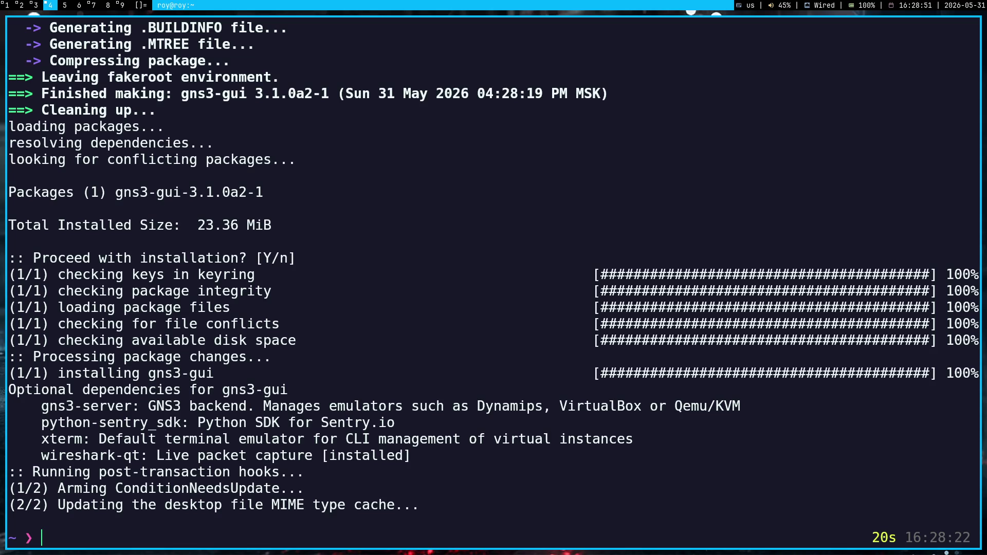
- Close the GitHub, ArchWiki, Hack The Box and mikrotik tabs in Chrome
key(super+1)
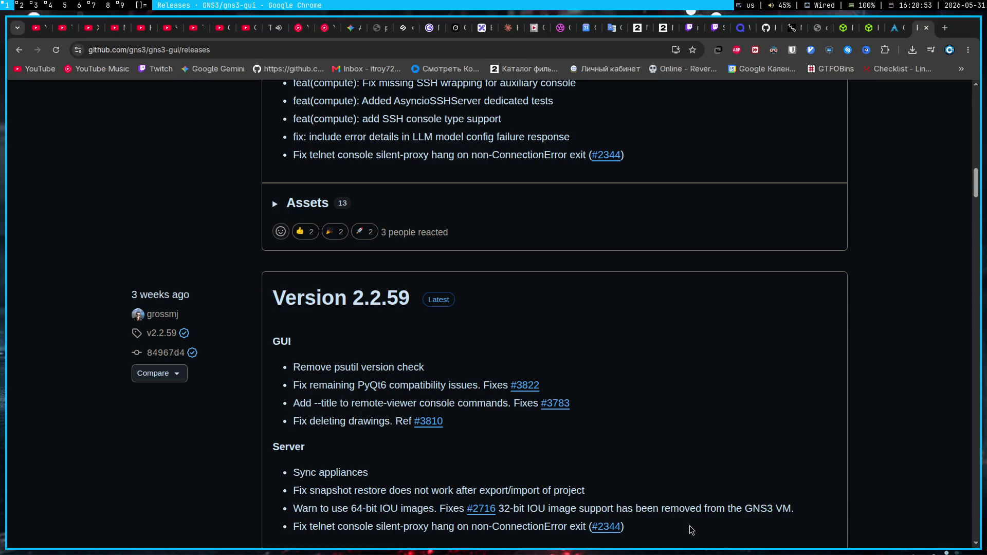
key(ctrl+w)
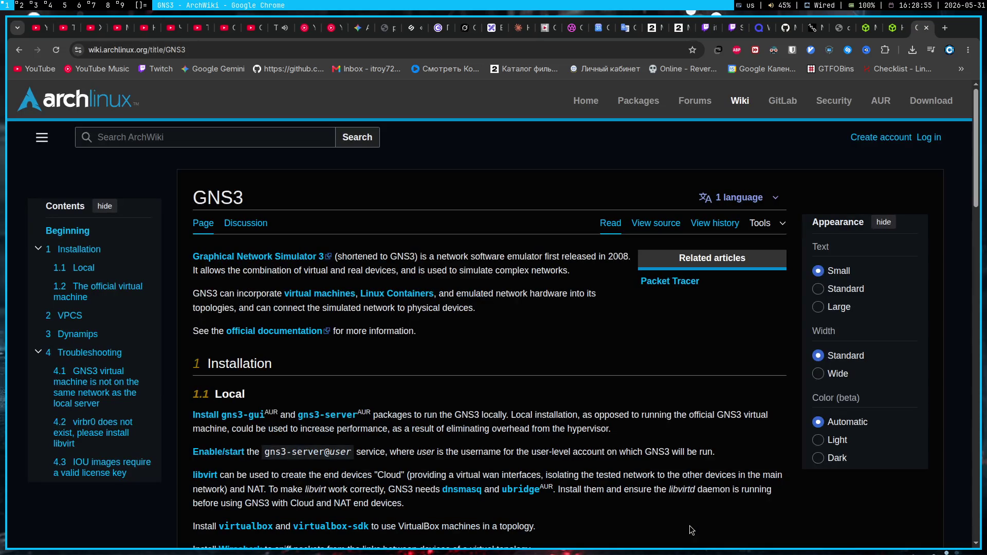
key(ctrl+w)
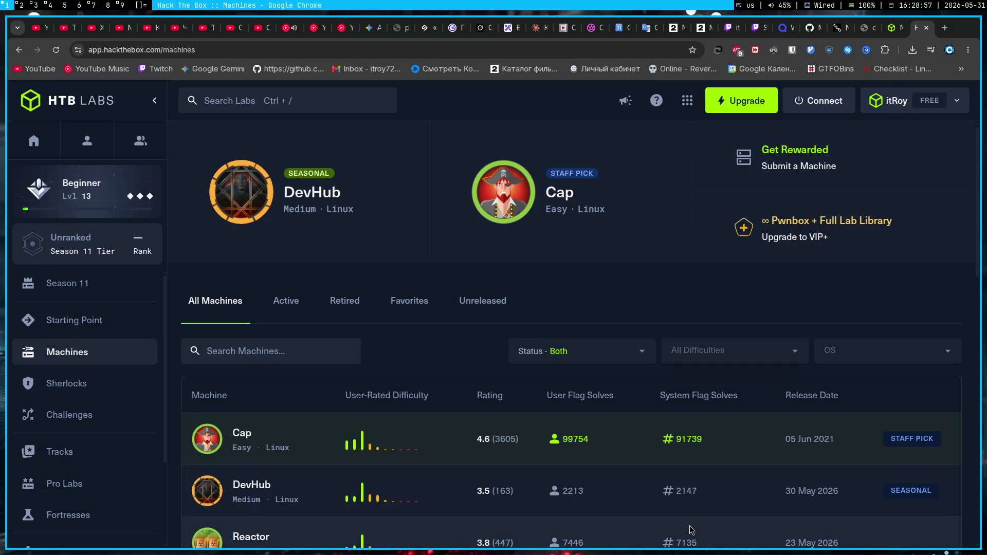
key(ctrl+w)
key(ctrl+w)
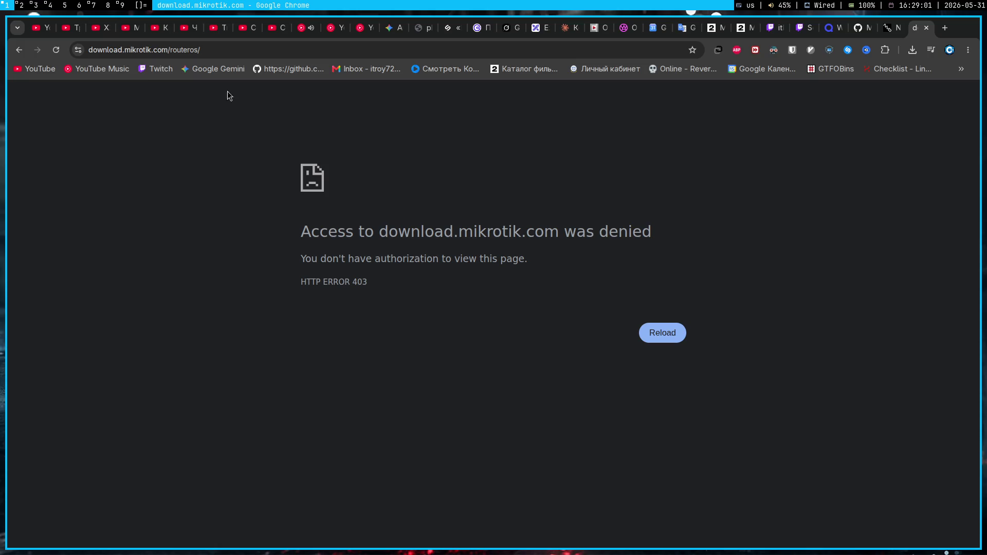
key(ctrl+w)
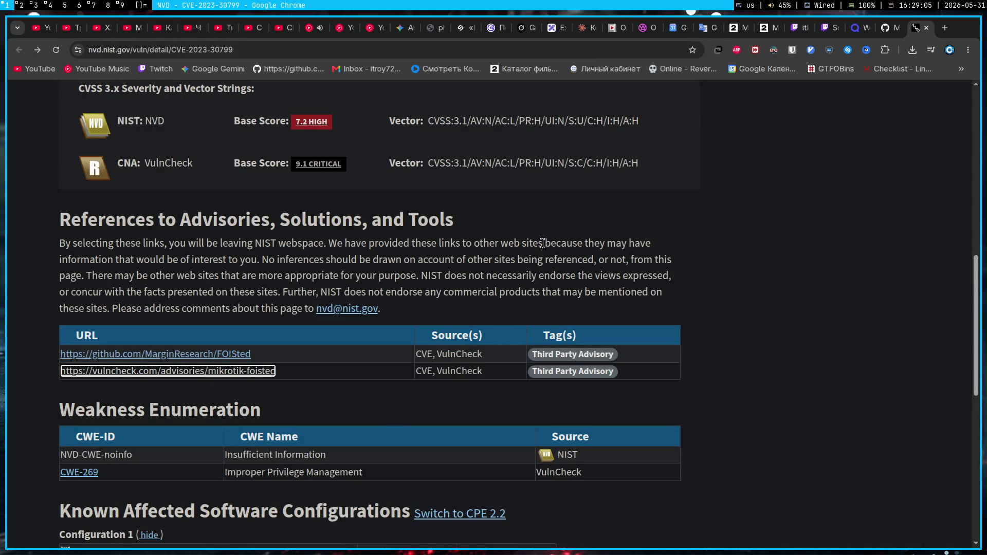
scroll(844, 378, up, 10)
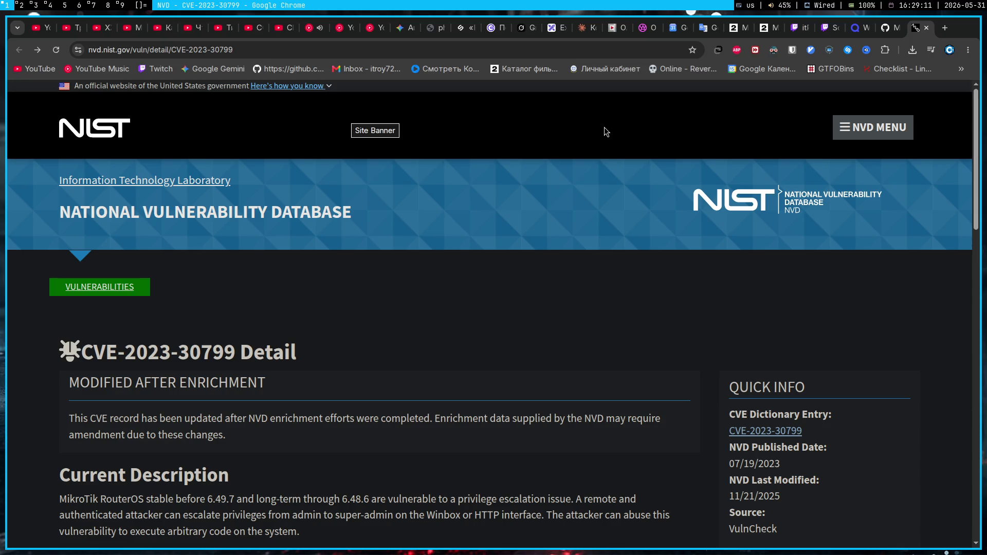
- Visit the NIST home page from the NVD entry, then close that tab again
click(328, 86)
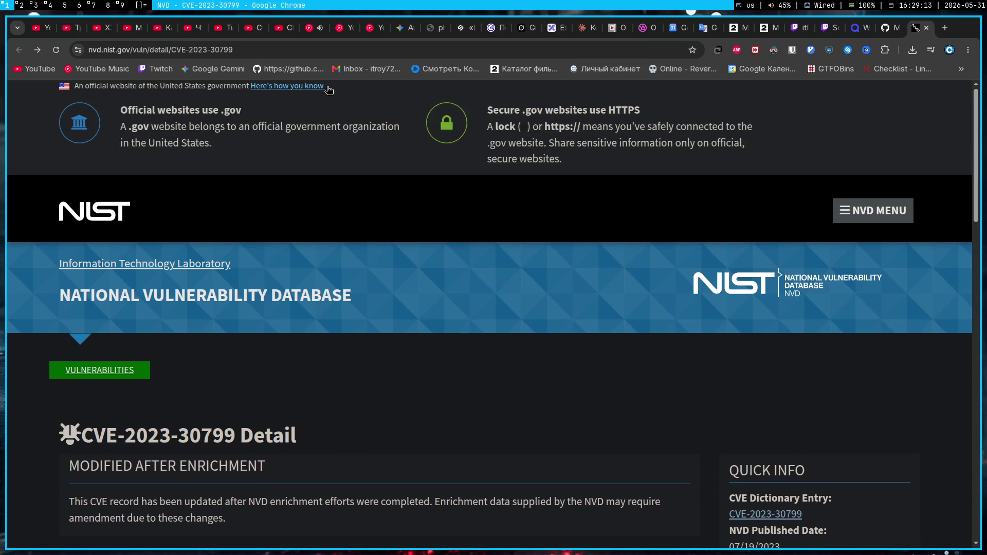
click(327, 87)
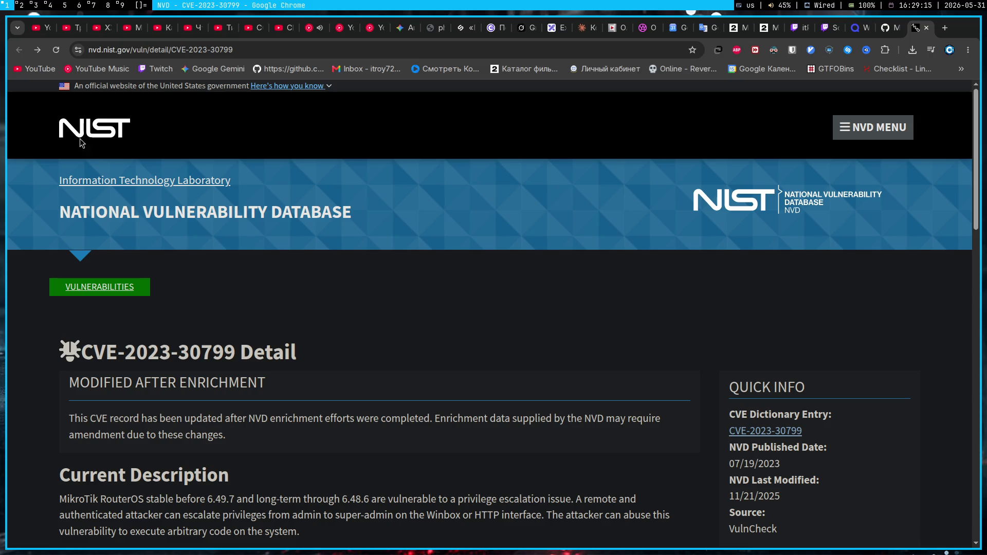
click(111, 124)
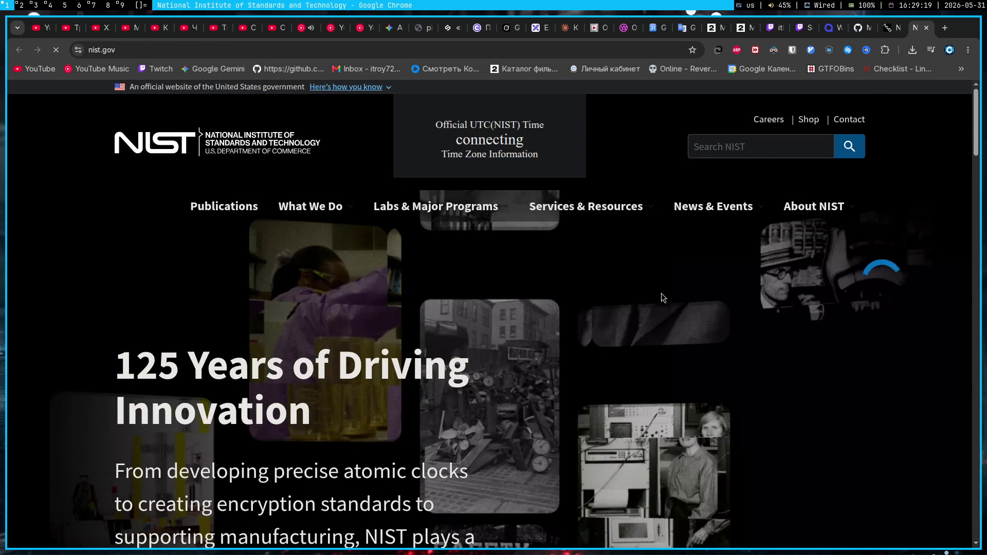
scroll(533, 269, down, 4)
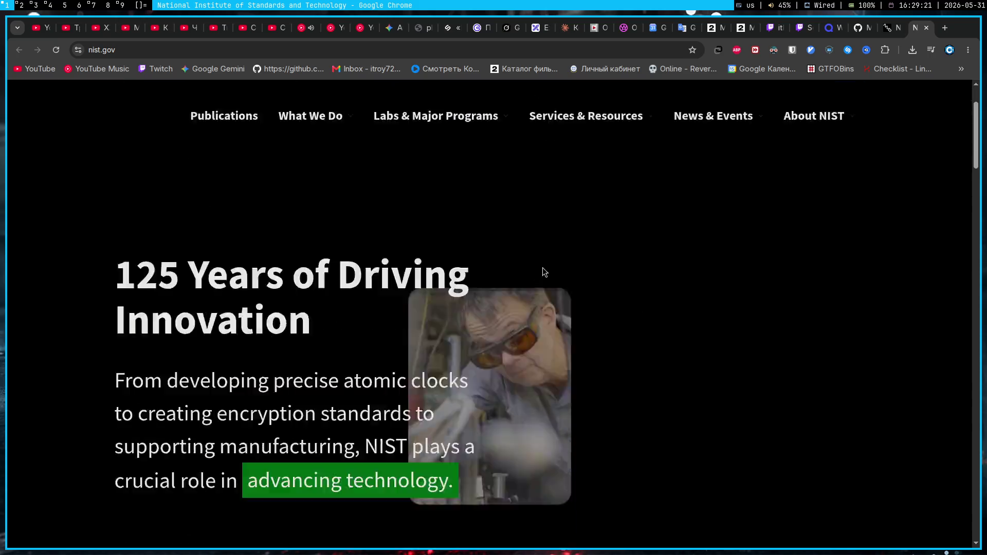
scroll(566, 260, up, 5)
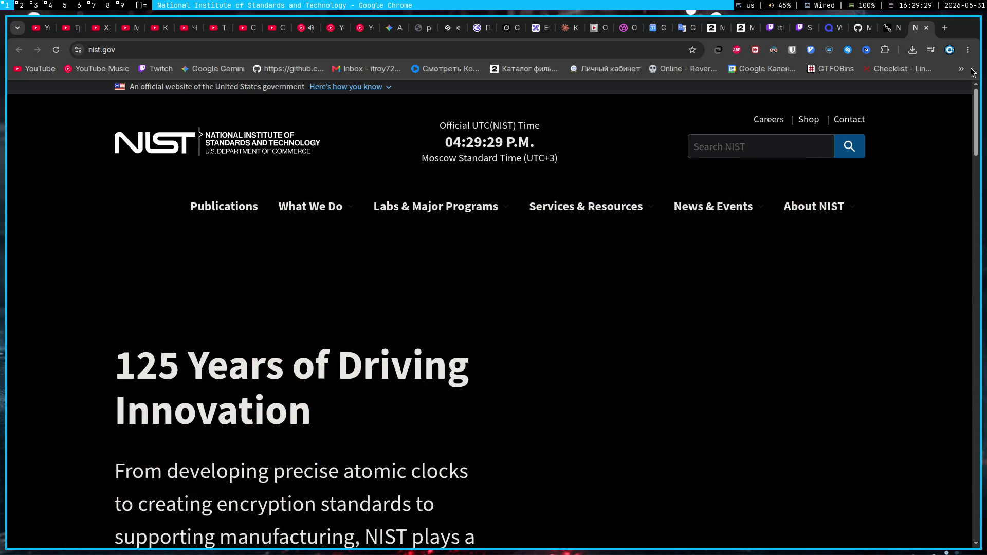
key(ctrl+w)
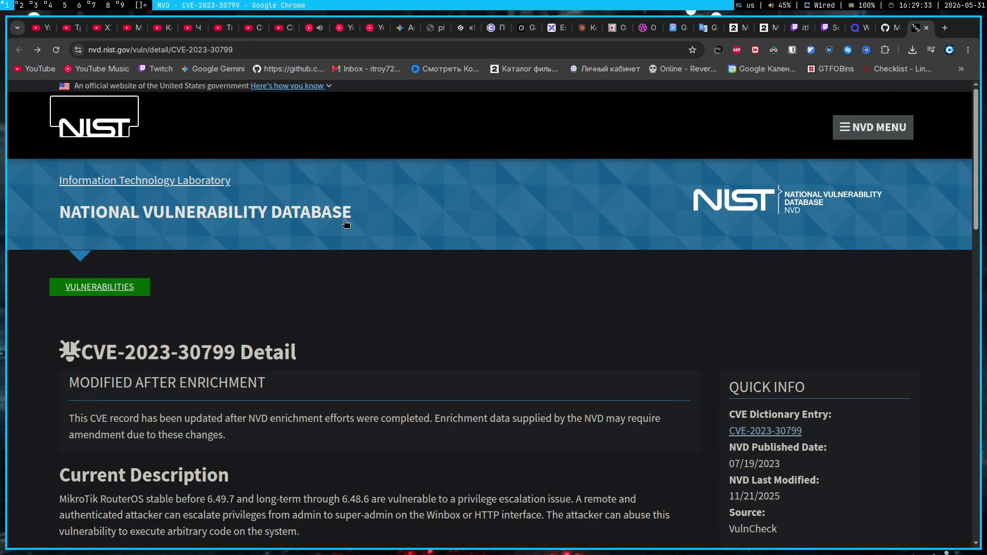
scroll(345, 223, down, 3)
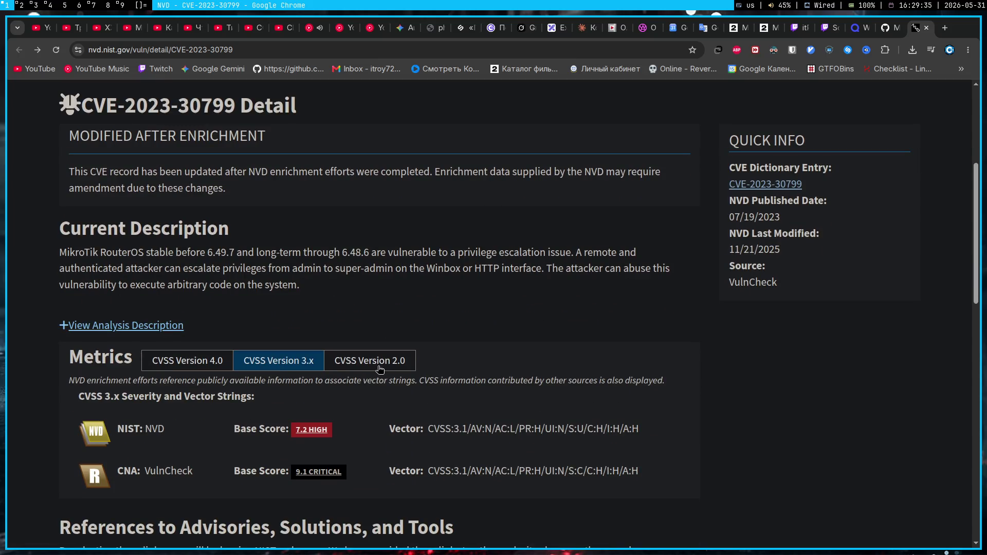
- Compare the CVSS 4.0 and 3.x scores for CVE-2023-30799, then return to the Gemini Audit chat
click(174, 358)
click(238, 368)
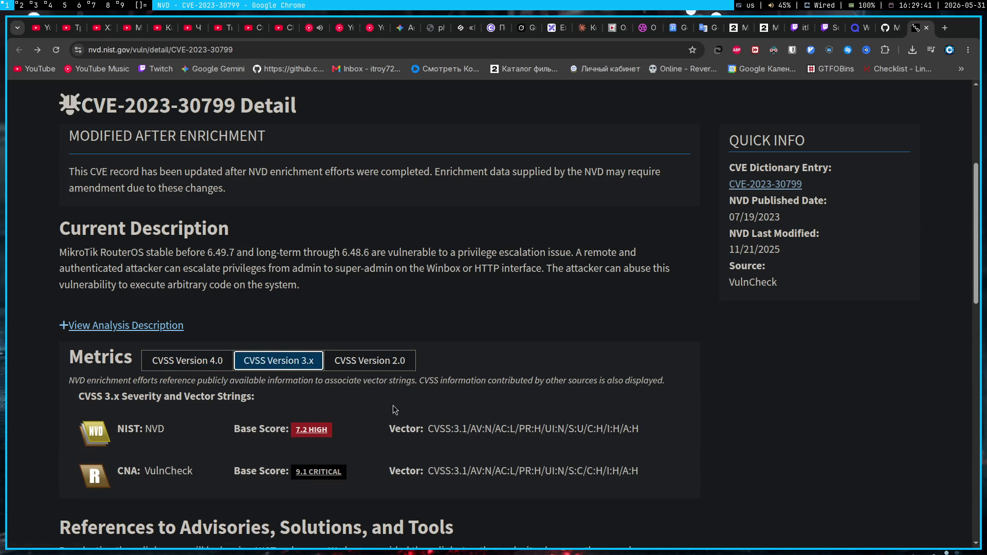
scroll(569, 420, up, 4)
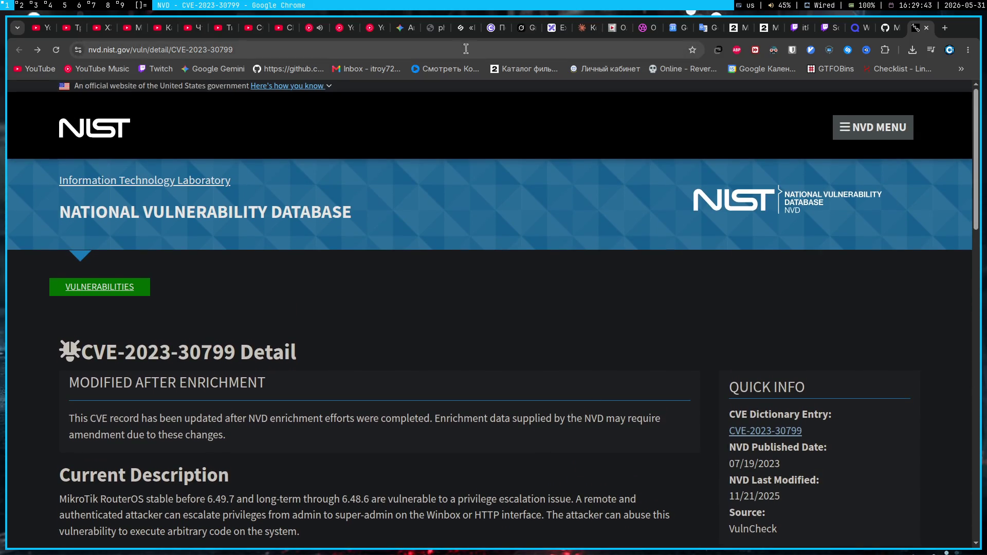
click(401, 28)
scroll(460, 348, up, 5)
scroll(460, 348, up, 5)
scroll(459, 348, up, 5)
scroll(459, 347, down, 5)
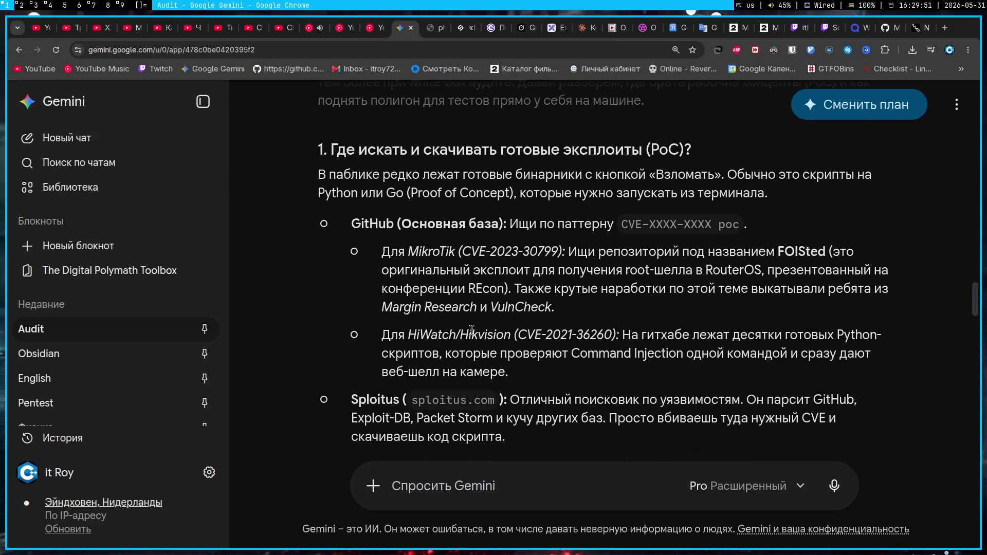
scroll(459, 347, up, 5)
scroll(464, 343, down, 5)
scroll(472, 334, down, 4)
scroll(472, 334, down, 1)
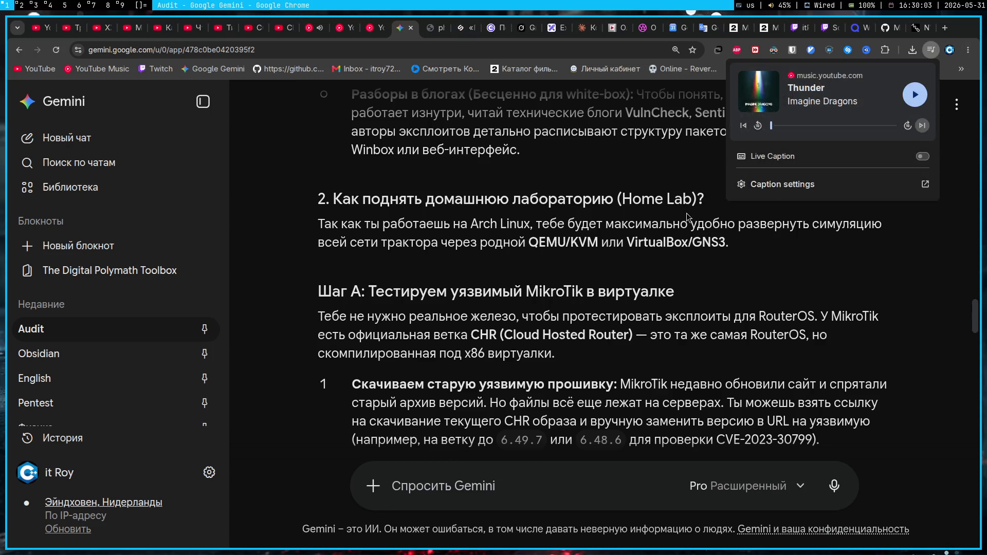
key(super+7)
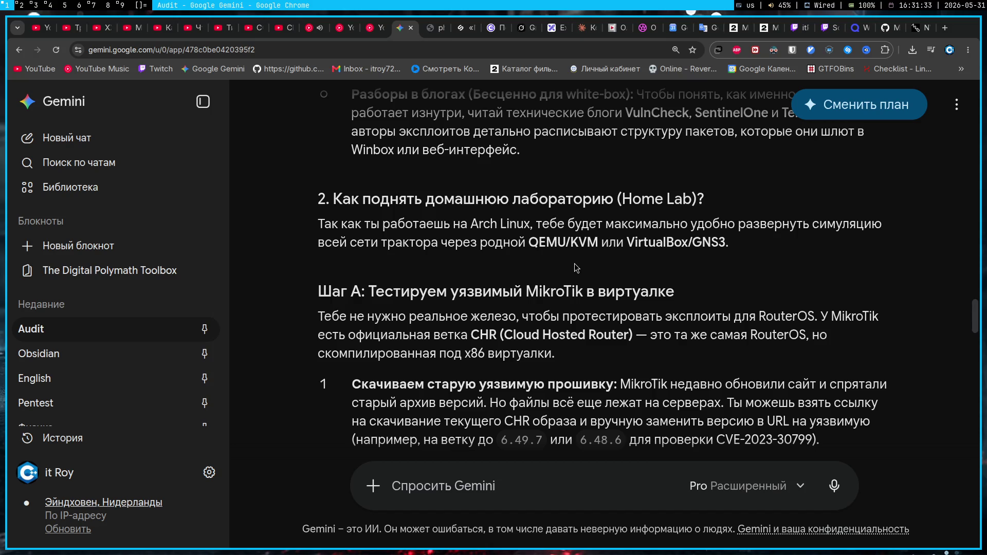
scroll(596, 270, up, 1)
scroll(539, 259, up, 2)
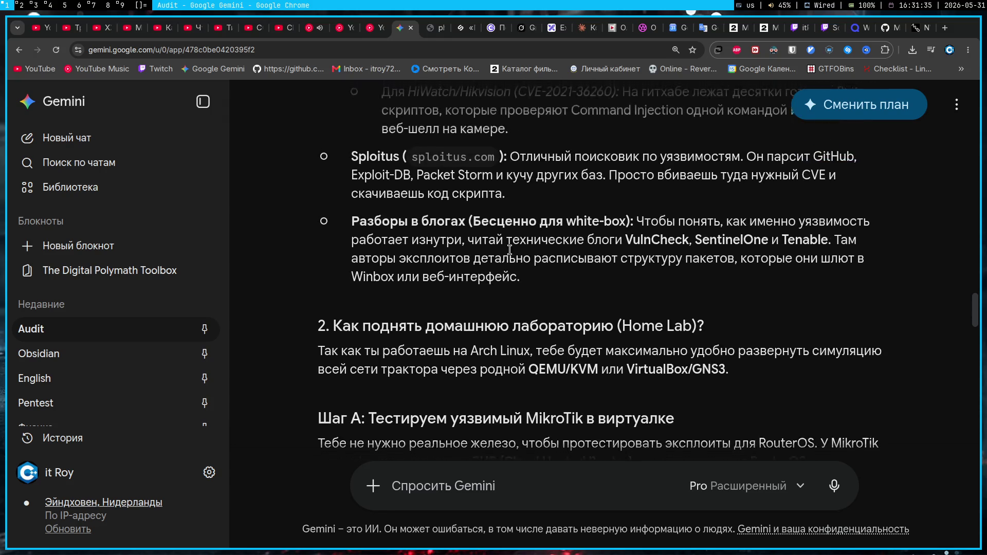
scroll(503, 251, up, 2)
scroll(503, 250, down, 2)
scroll(504, 251, up, 2)
scroll(503, 250, down, 1)
scroll(503, 251, down, 5)
scroll(503, 253, down, 5)
scroll(504, 255, down, 3)
scroll(504, 254, up, 1)
scroll(504, 255, down, 3)
scroll(504, 255, down, 2)
scroll(504, 255, down, 1)
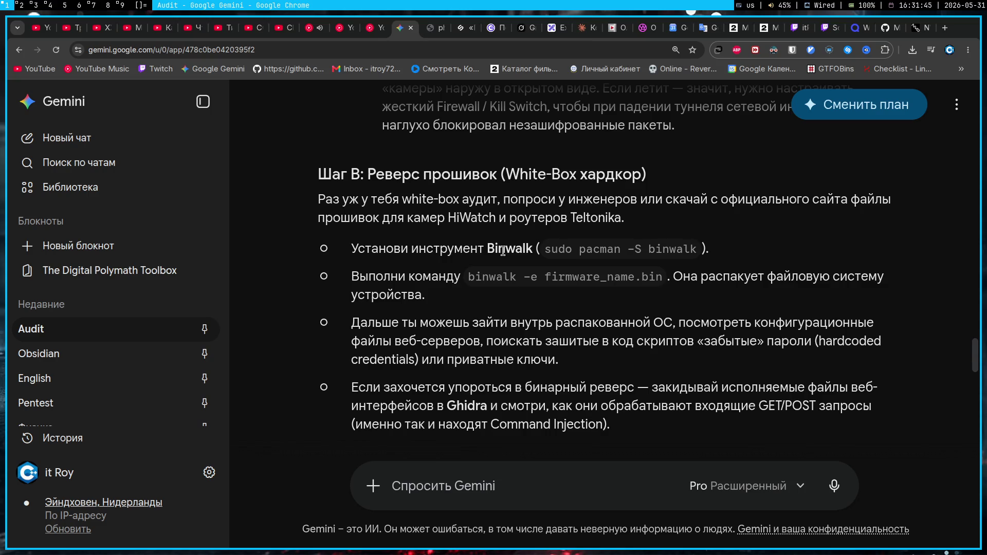
scroll(503, 251, down, 2)
scroll(502, 250, down, 1)
scroll(503, 251, up, 7)
scroll(503, 251, up, 5)
scroll(503, 251, up, 5)
scroll(503, 250, up, 5)
scroll(503, 251, up, 1)
scroll(503, 251, up, 2)
scroll(503, 251, up, 1)
scroll(504, 250, up, 1)
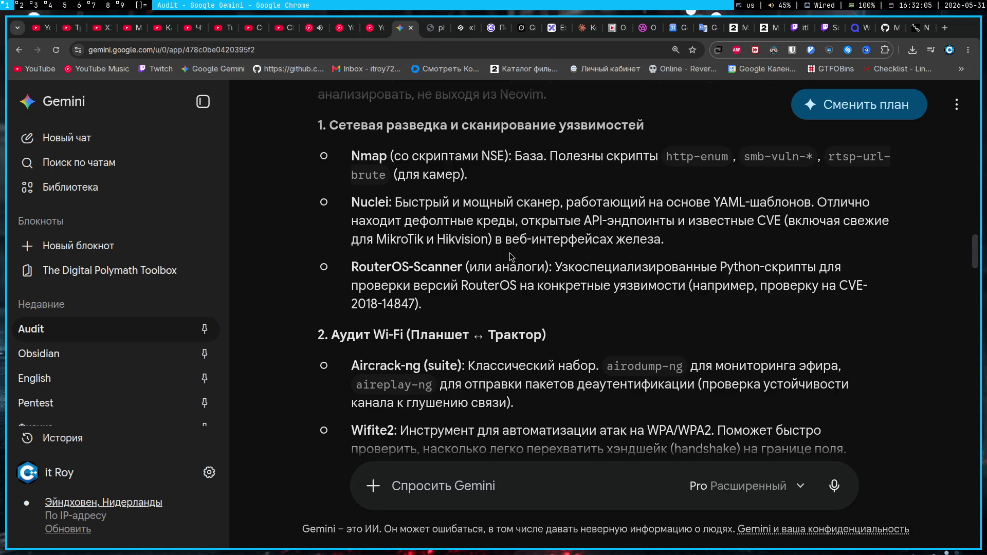
- Search Google for aircrack-ng in a new tab and open the official aircrack-ng.org site
key(ctrl+t)
text(aircrack-ng)
key(Return)
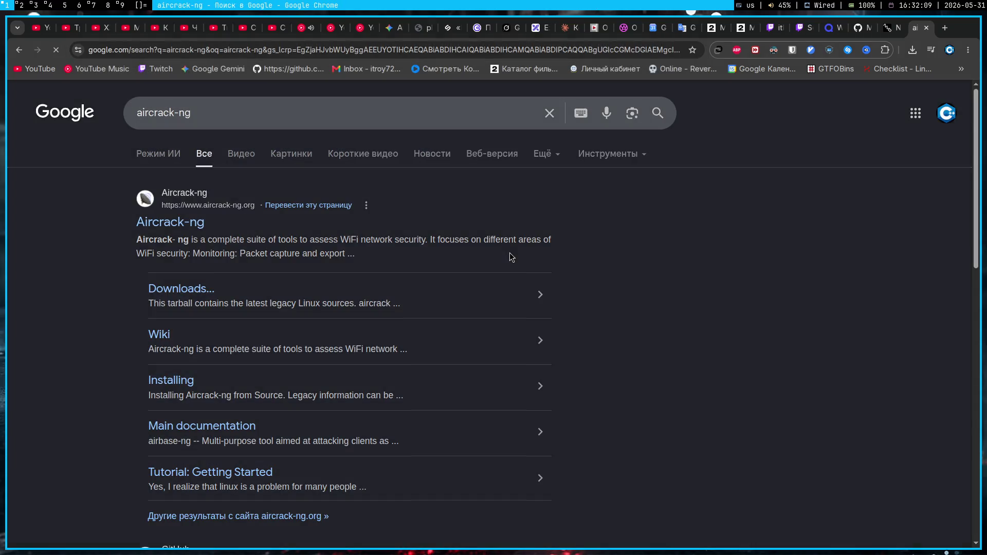
scroll(510, 257, down, 3)
scroll(510, 258, down, 2)
scroll(509, 257, up, 2)
scroll(510, 257, up, 2)
key(f)
key(s)
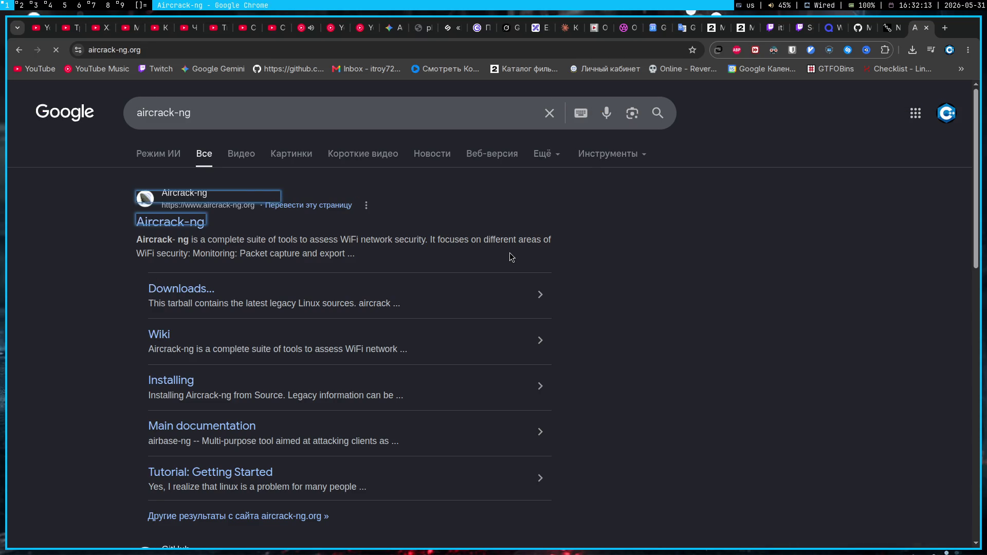
scroll(510, 252, down, 2)
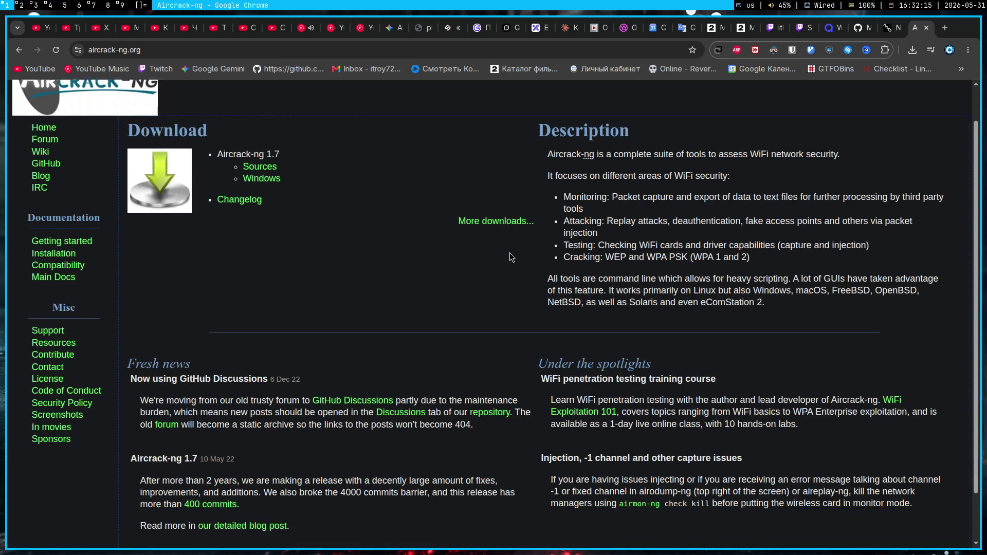
scroll(510, 252, up, 2)
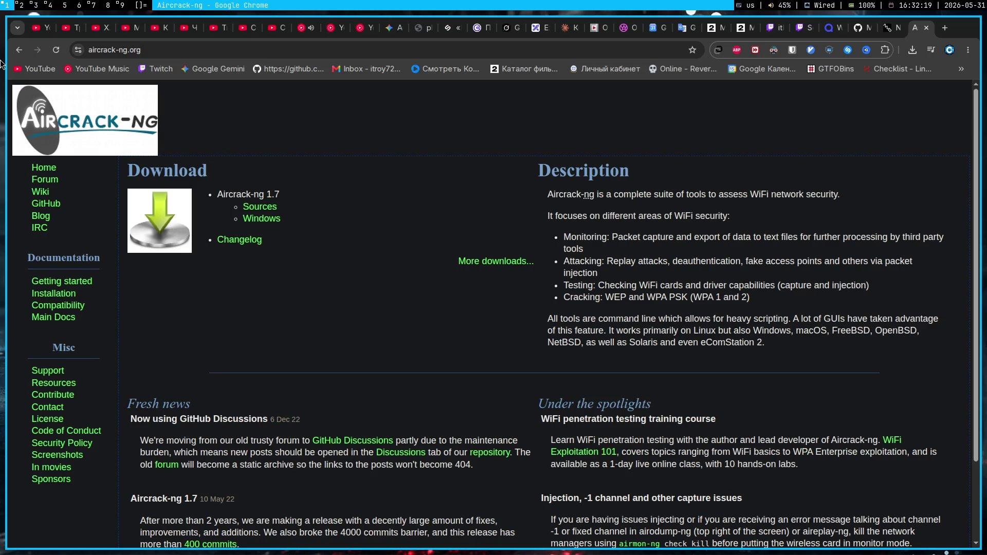
- Translate the Aircrack-ng page to Russian and back, return to the results, then go to Google Translate
right_click(490, 133)
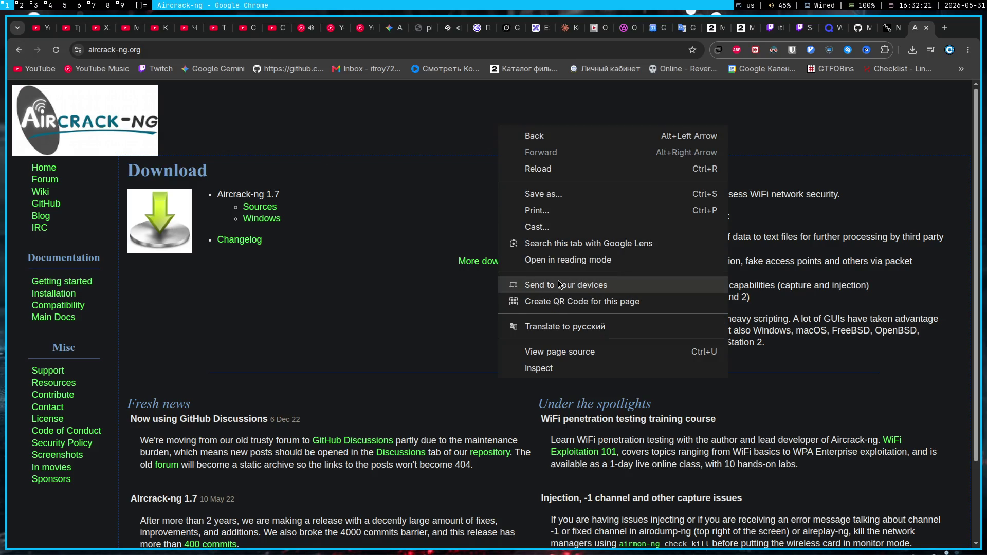
click(555, 326)
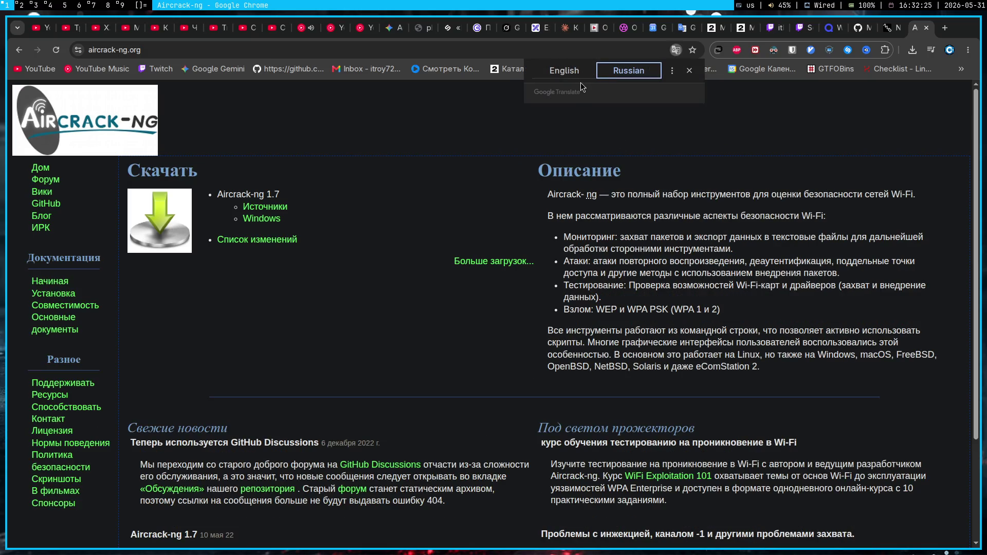
click(574, 71)
click(19, 49)
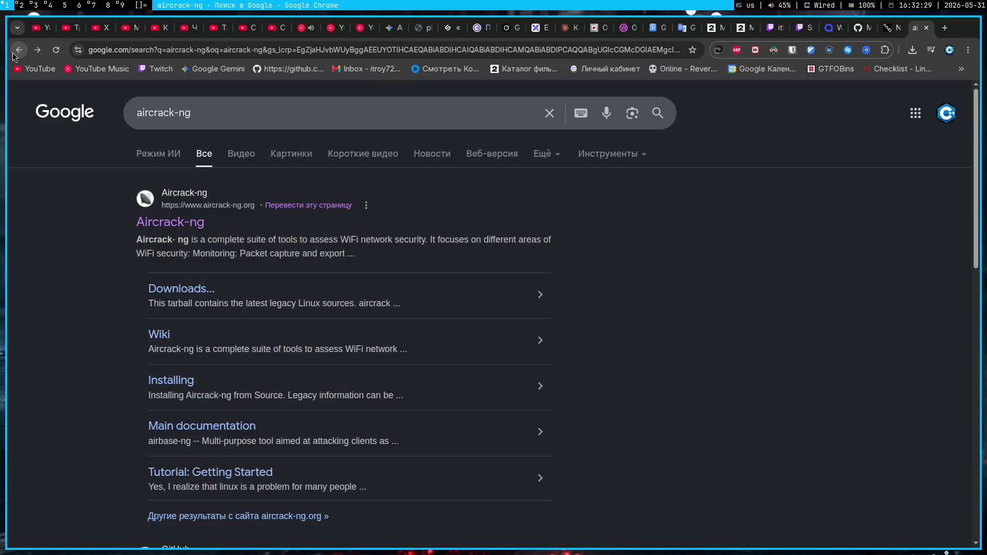
click(244, 111)
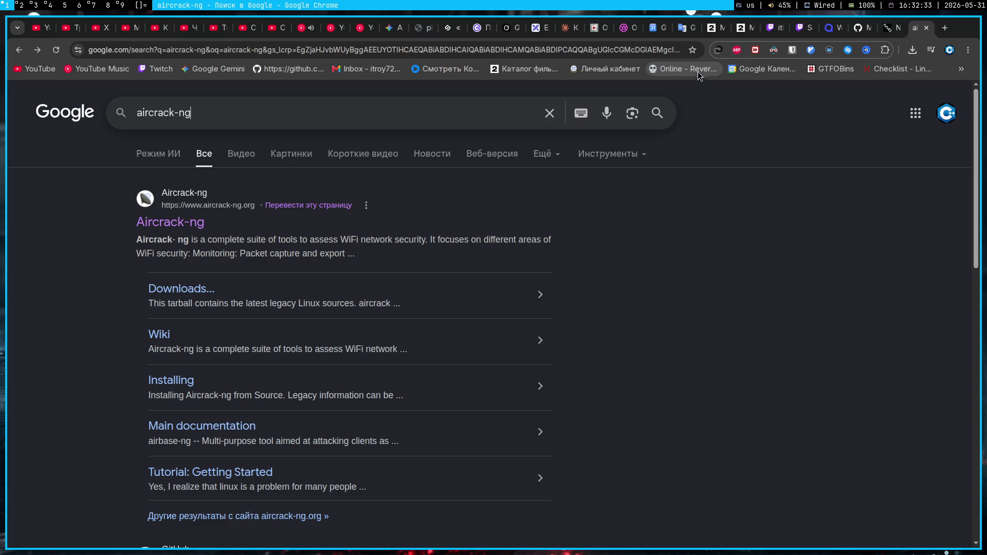
click(679, 29)
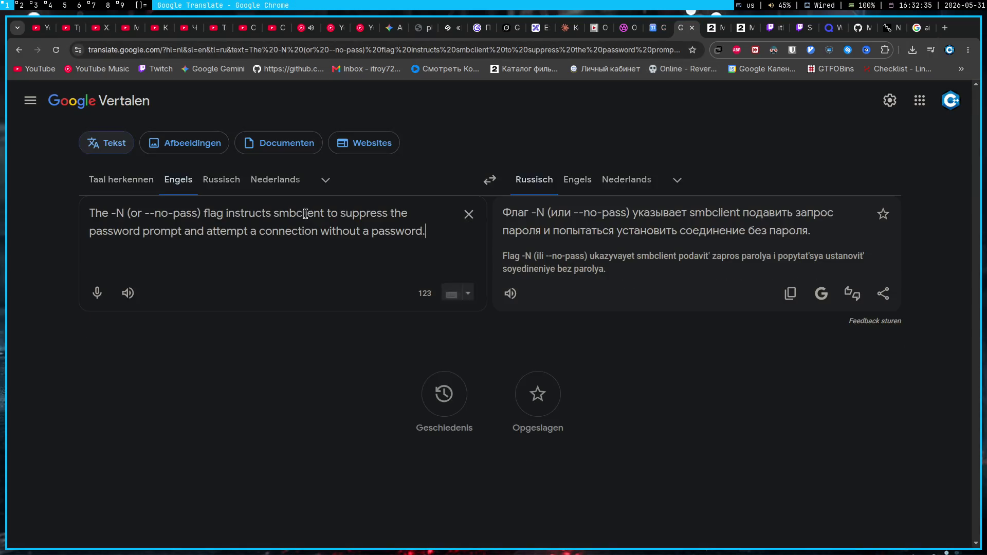
- Translate the Russian phrase 'современные утилиты для' to English, then start a new tab in English layout
key(ctrl+a)
key(BackSpace)
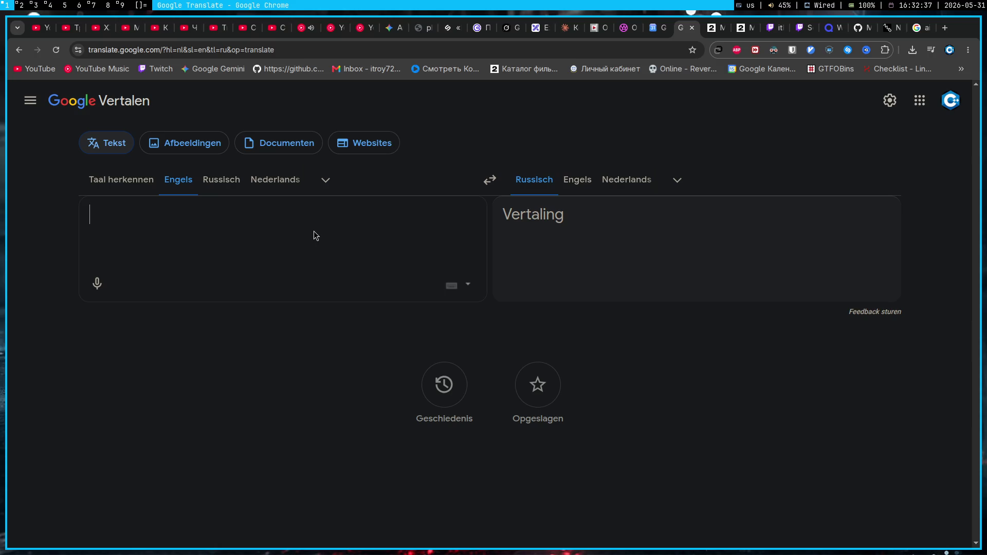
click(222, 180)
text(со)
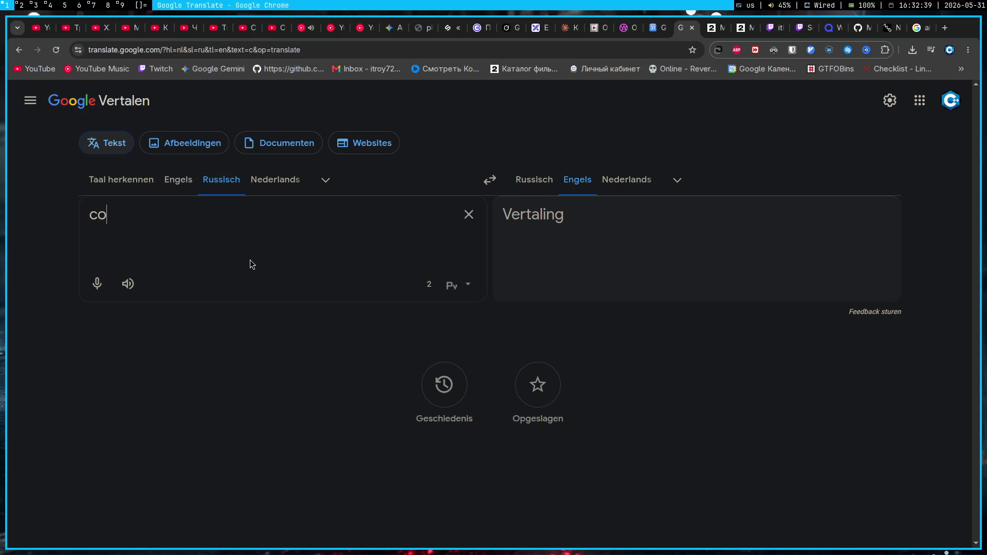
text(временные утилиты )
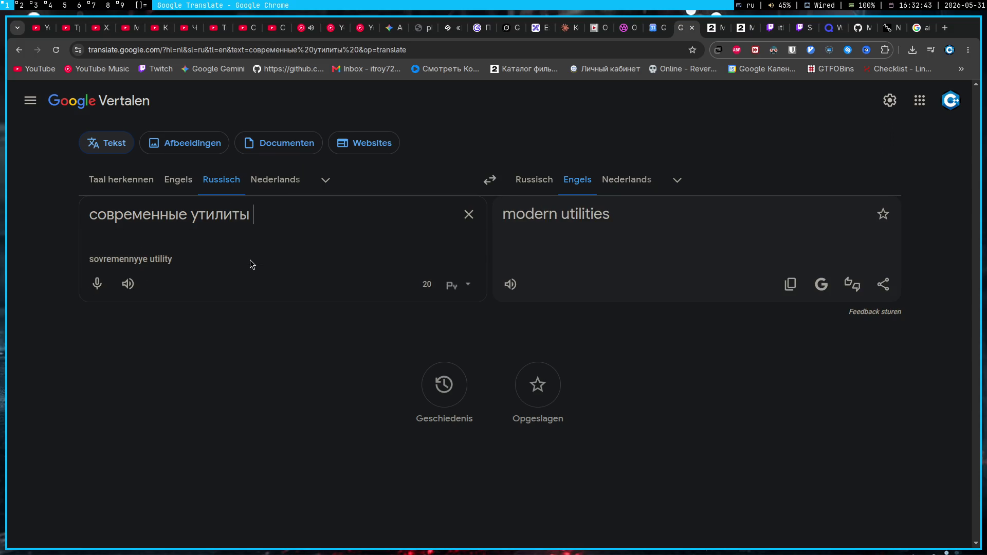
text(для)
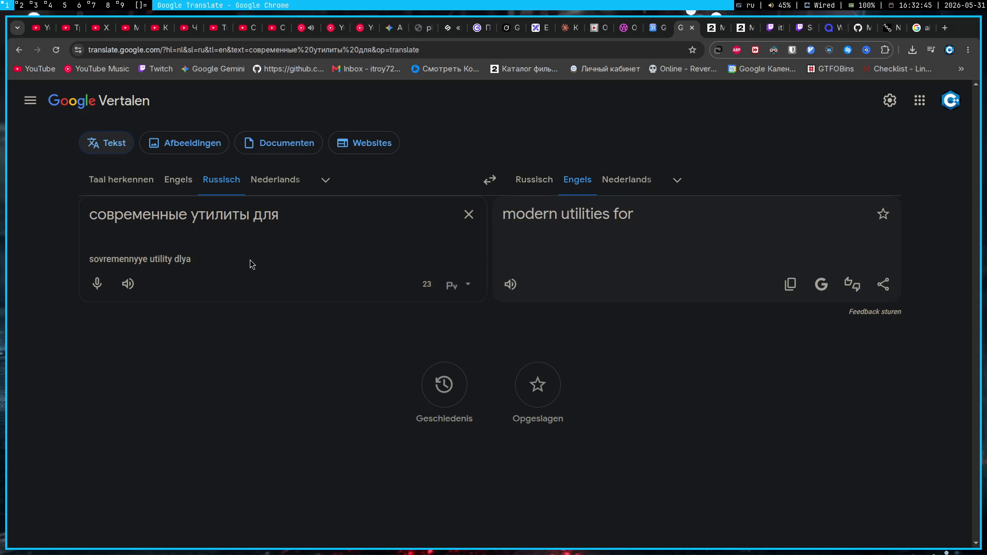
key(ctrl+t)
key(alt+shift)
text(modern)
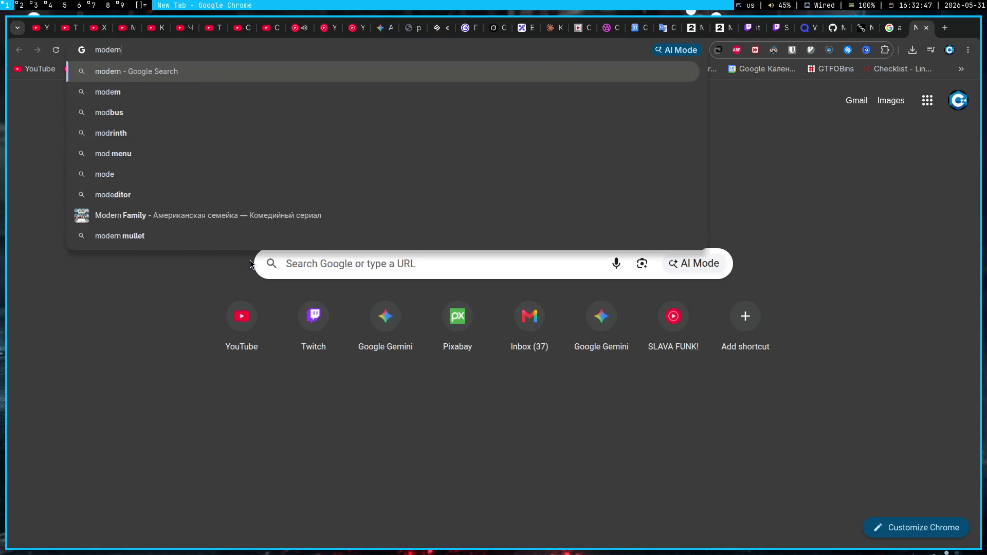
text( u)
- Search 'modern tools for audit wi-fi' and open the NetCom Learning wireless analyzer article
key(BackSpace)
text(tools for hack)
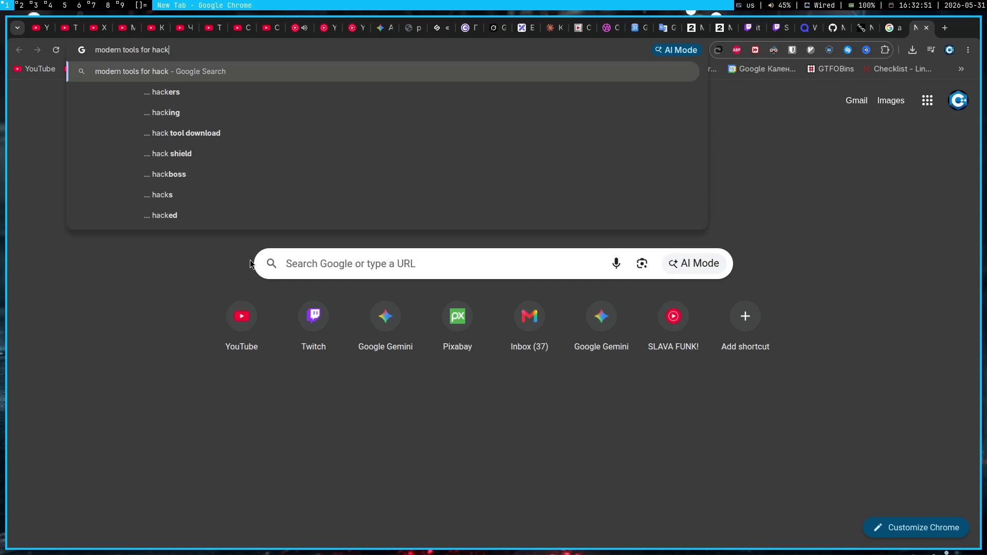
key(BackSpace)
key(BackSpace)
key(BackSpace)
key(BackSpace)
text(audit wi-fi)
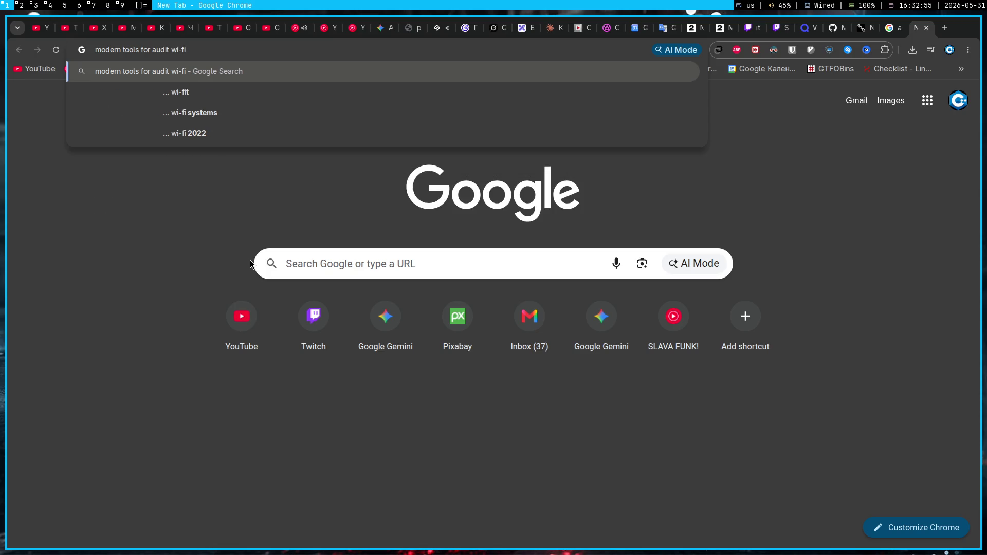
key(Return)
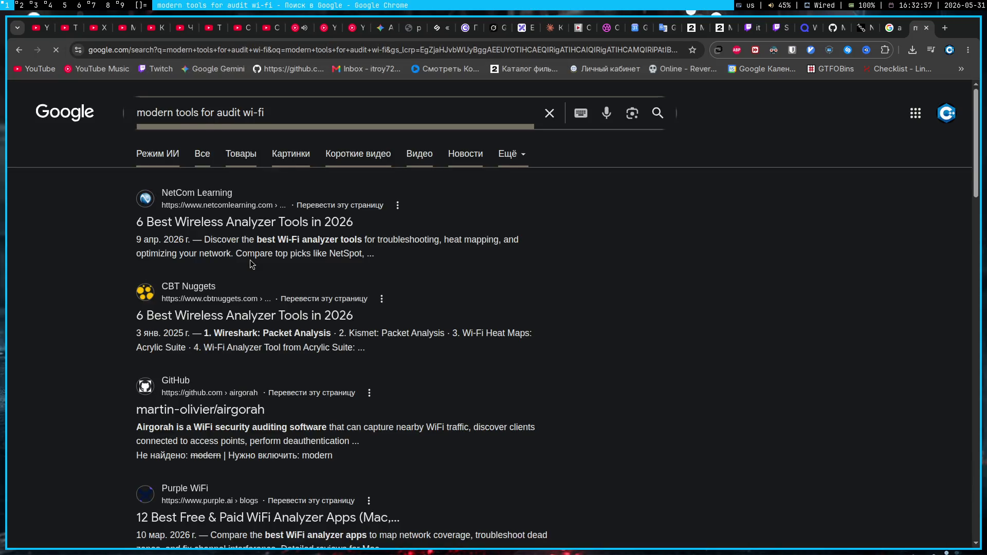
click(259, 223)
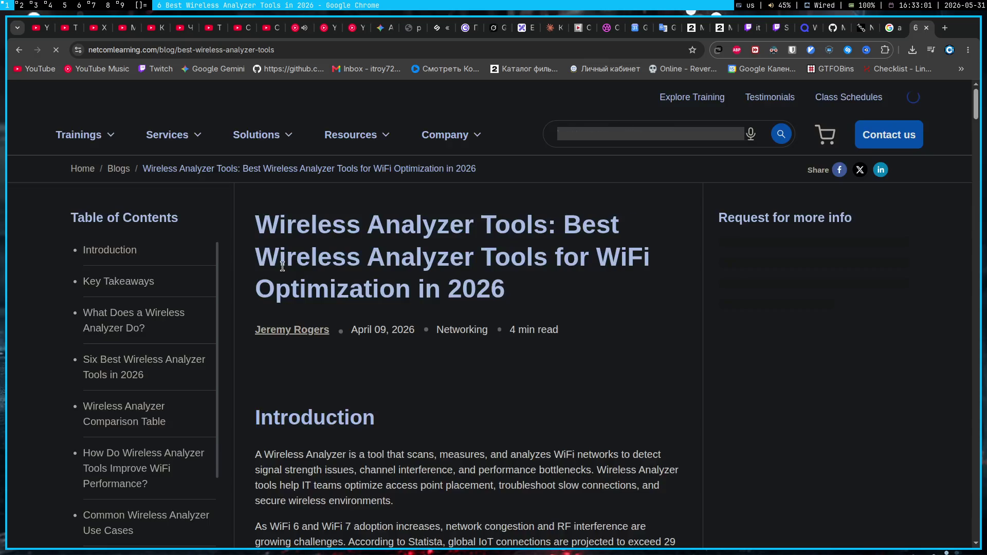
scroll(672, 338, down, 5)
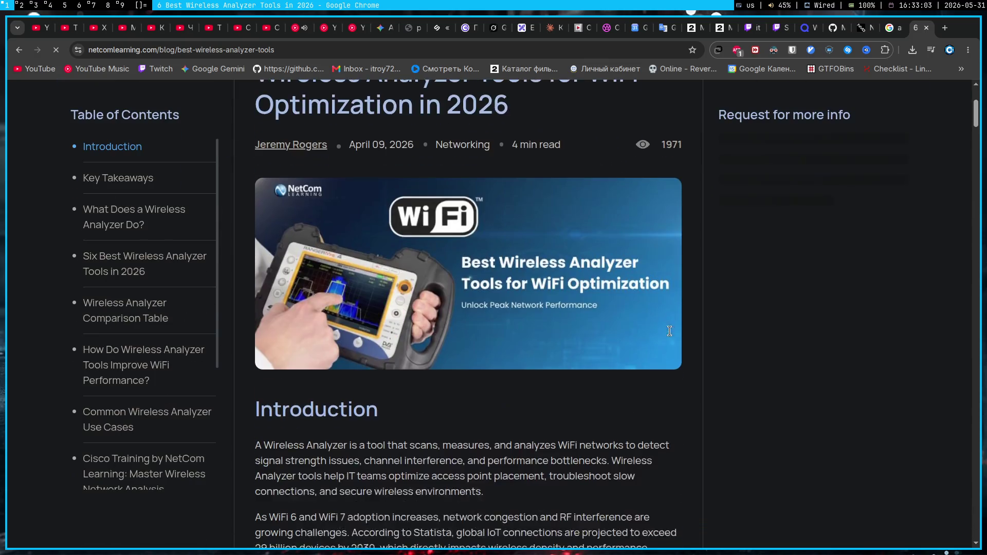
scroll(671, 337, down, 3)
scroll(653, 336, down, 2)
scroll(511, 311, down, 2)
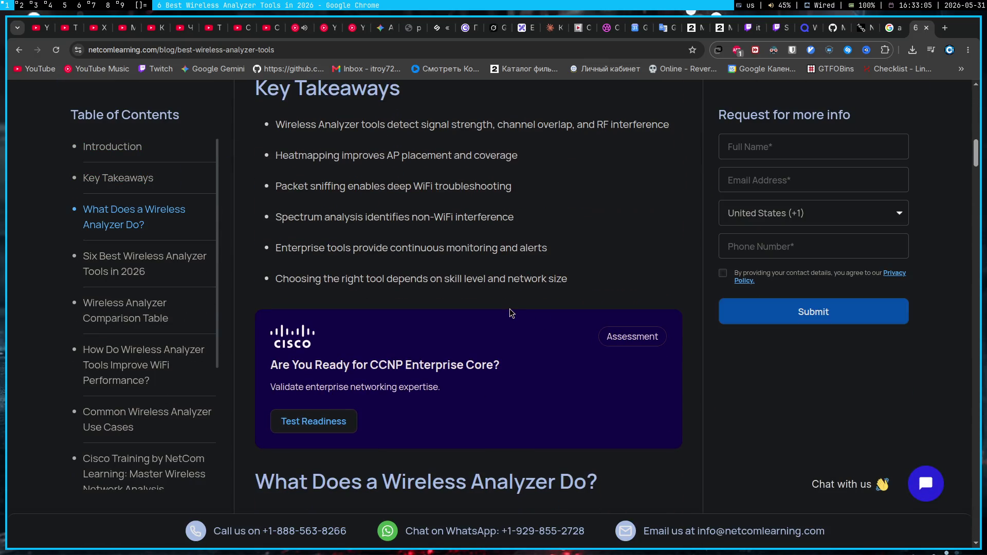
scroll(502, 307, down, 5)
scroll(502, 307, down, 3)
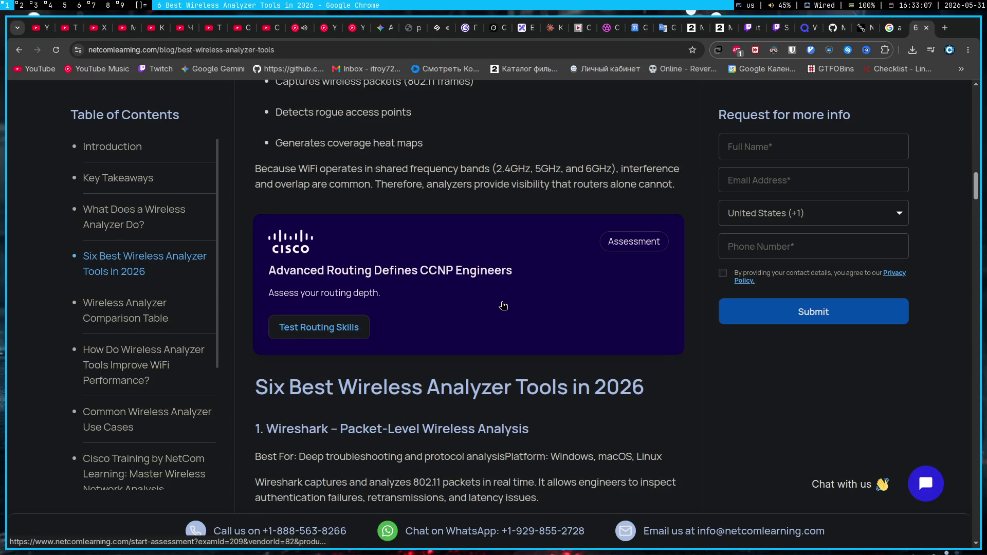
scroll(503, 305, down, 4)
scroll(441, 308, up, 2)
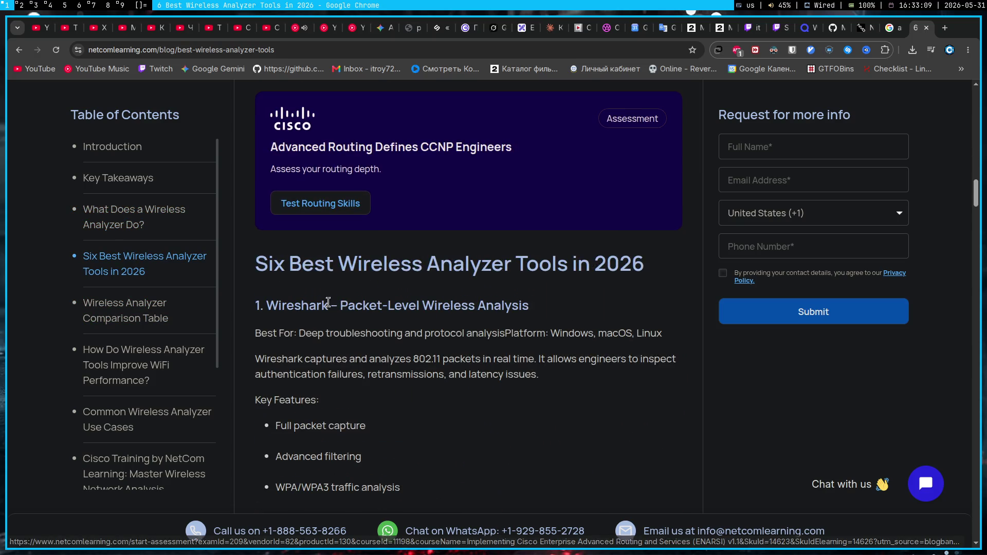
scroll(385, 307, down, 2)
scroll(340, 305, down, 2)
scroll(341, 307, down, 2)
scroll(340, 307, down, 2)
scroll(342, 310, down, 2)
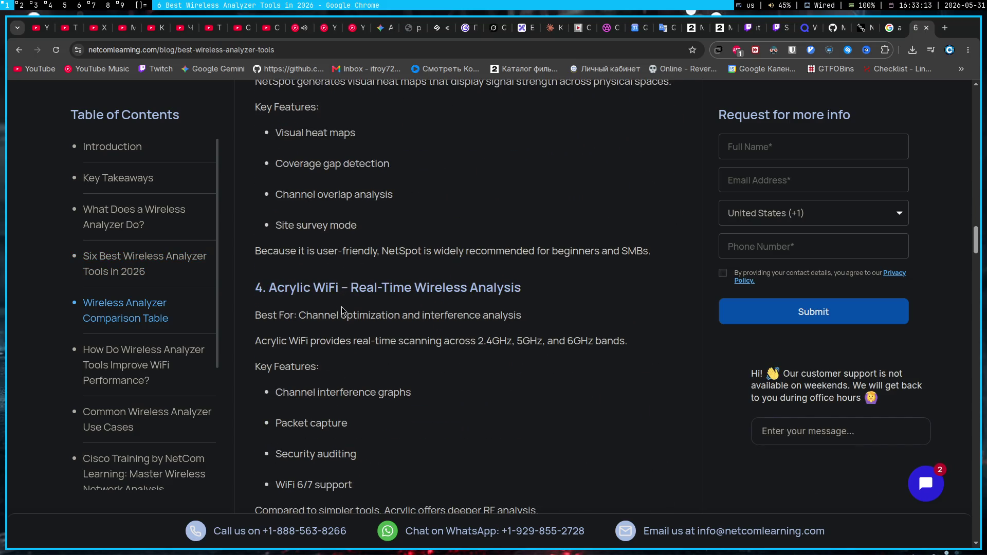
scroll(341, 309, down, 2)
scroll(340, 308, down, 2)
scroll(341, 305, down, 2)
scroll(341, 312, down, 2)
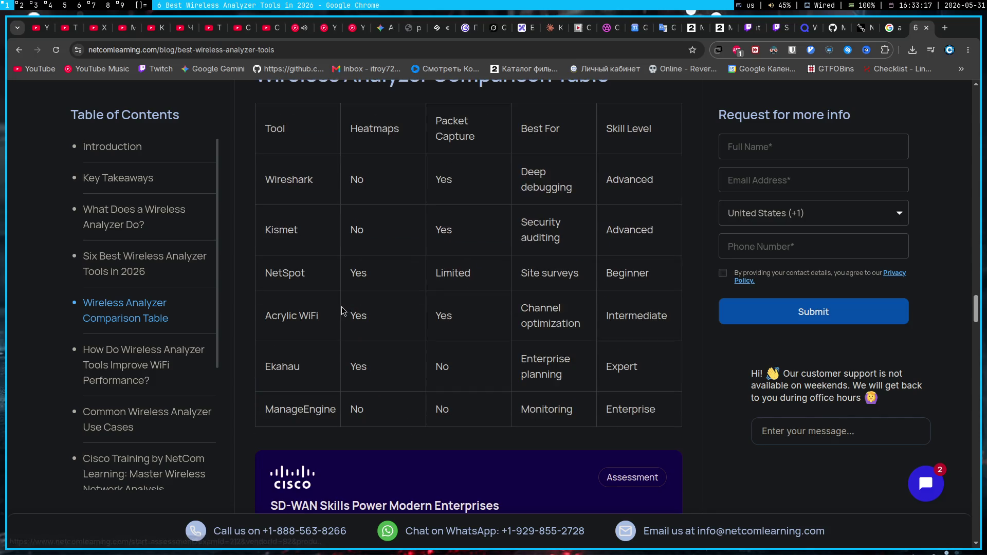
scroll(342, 308, up, 4)
scroll(332, 232, up, 5)
- Return to the Gemini chat after reading the NetCom Learning tool comparison
click(381, 29)
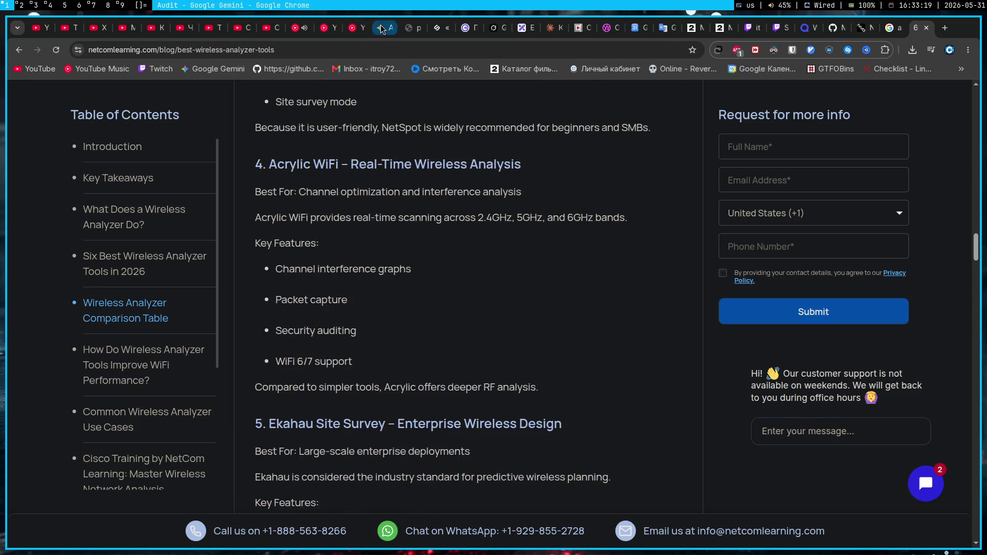
- In the Pentest chat, draft the question on modern Wi-Fi audit tools besides aircrack and copy the NetCom article URL
click(95, 402)
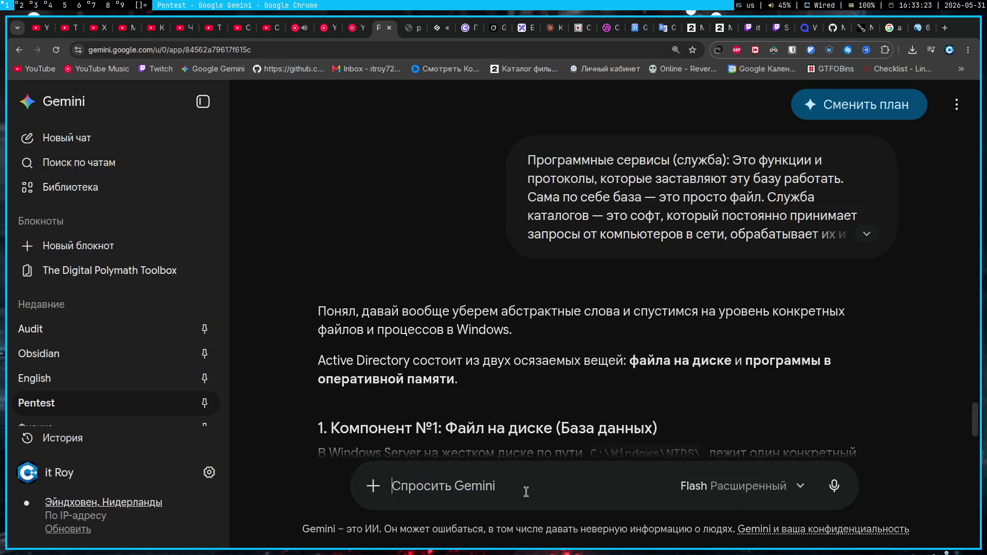
text(Какие щас существуют современные тулзы ,)
key(BackSpace)
key(BackSpace)
text(, для аудита )
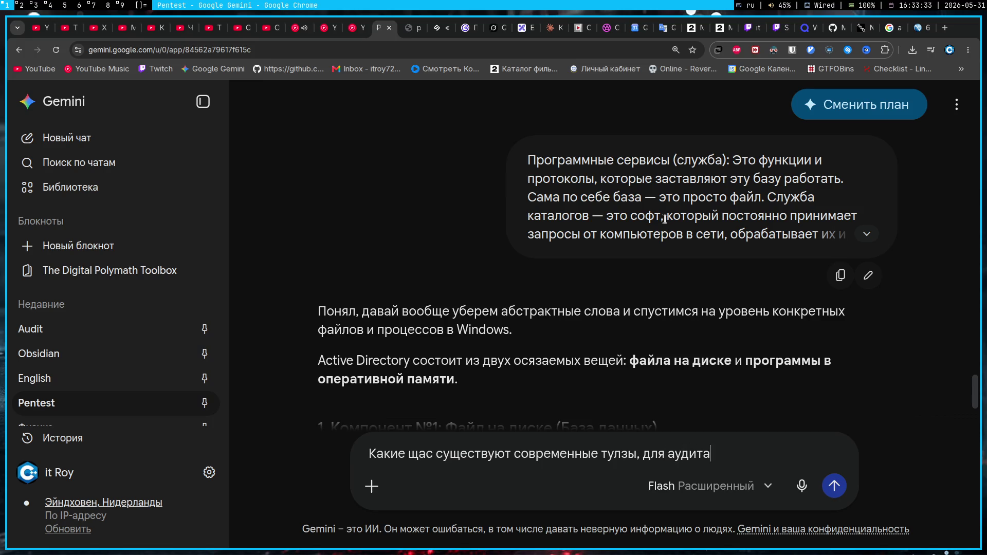
text(wi-fi)
click(931, 28)
click(464, 49)
key(Escape)
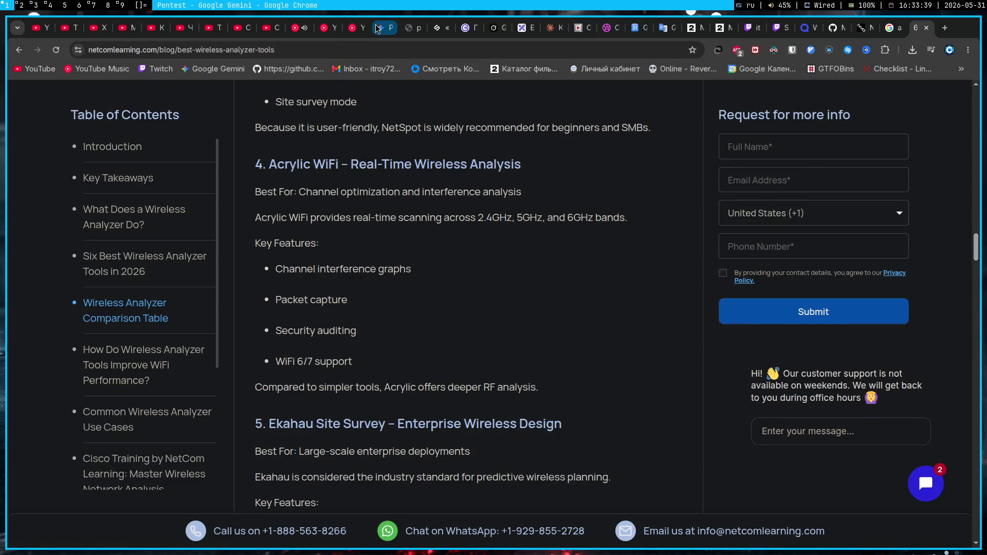
click(378, 28)
text(? Явно же не arircrack? Я нашел вот такой один из сайтиков)
- Paste the NetCom article link on a new line of the question and send it to Gemini
key(shift+Return)
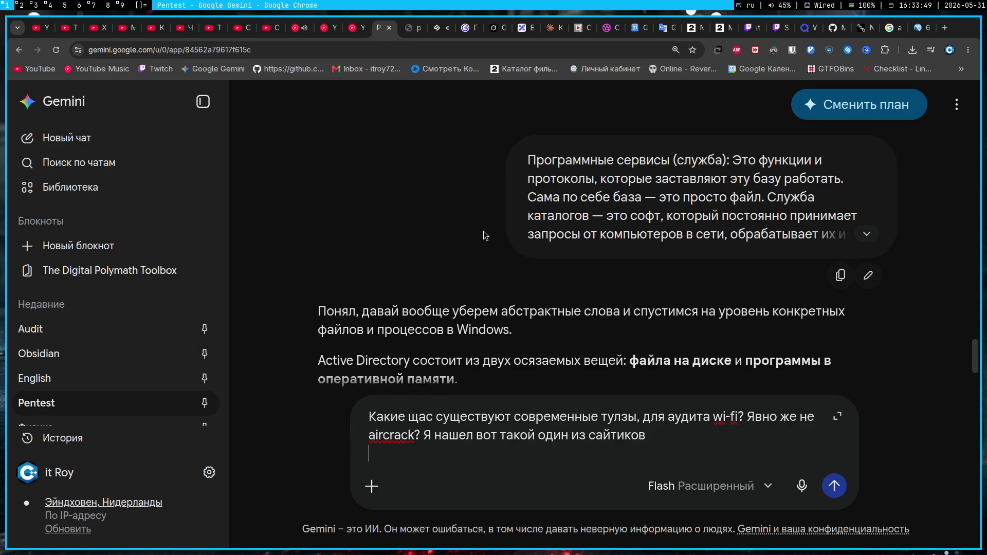
text(https://www.netcomlearning.com/blog/best-wireless-analyzer-tools)
key(Up)
key(ctrl+Left)
key(ctrl+Left)
key(ctrl+Left)
key(ctrl+Left)
key(ctrl+Left)
key(ctrl+Left)
text(еще)
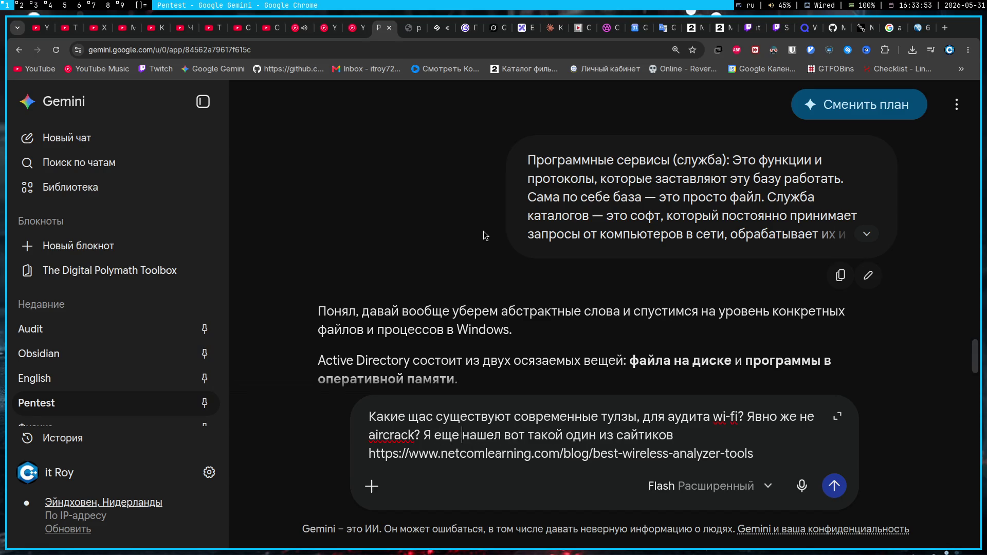
key(Return)
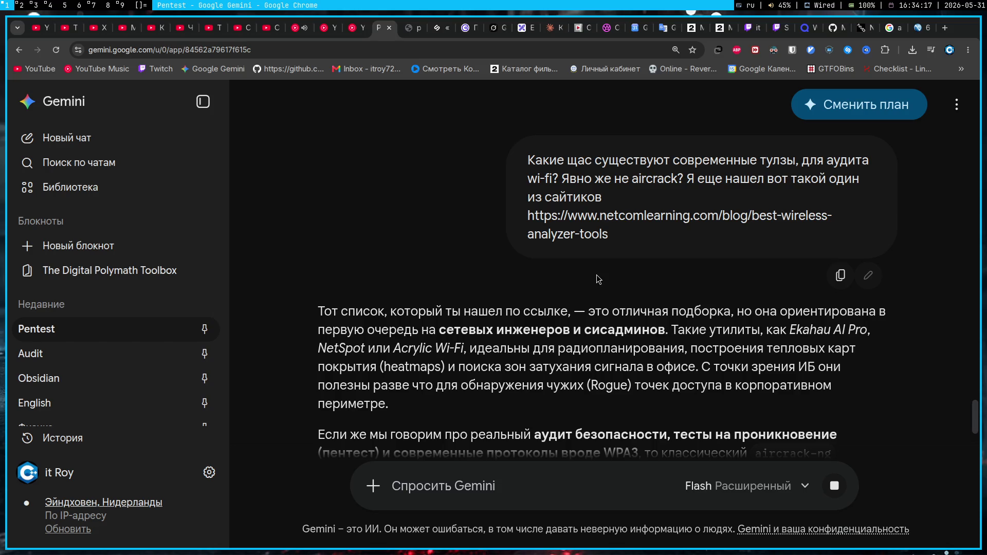
scroll(600, 280, down, 3)
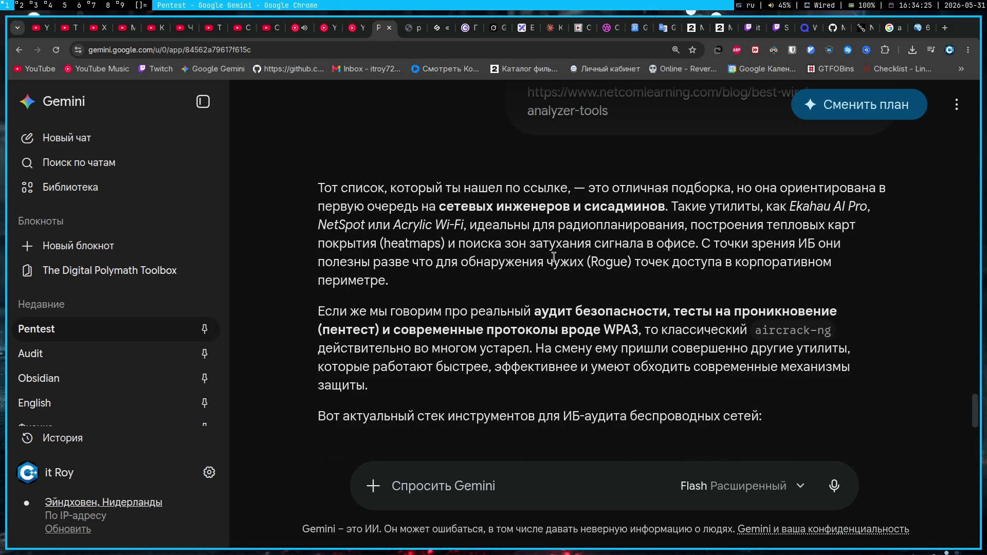
scroll(553, 258, down, 3)
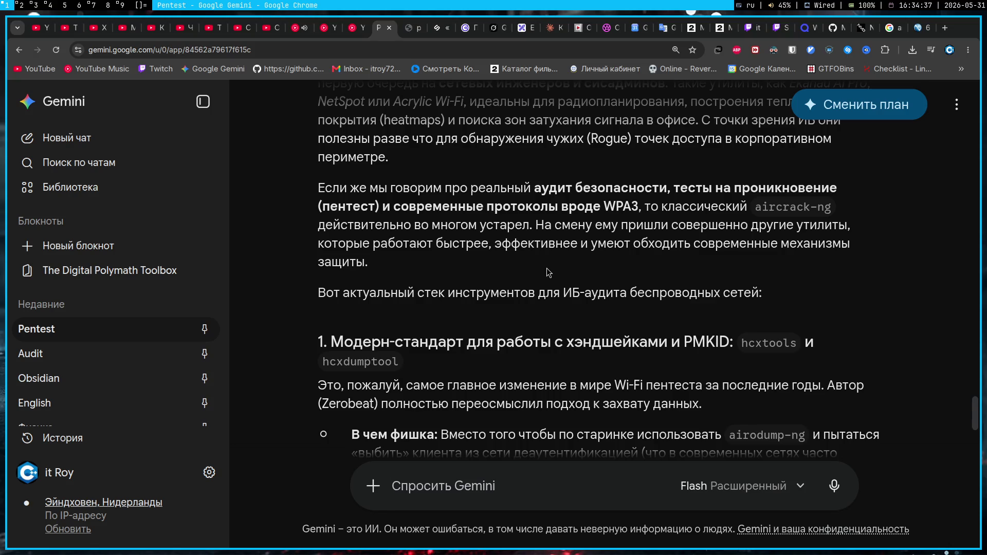
scroll(547, 267, down, 3)
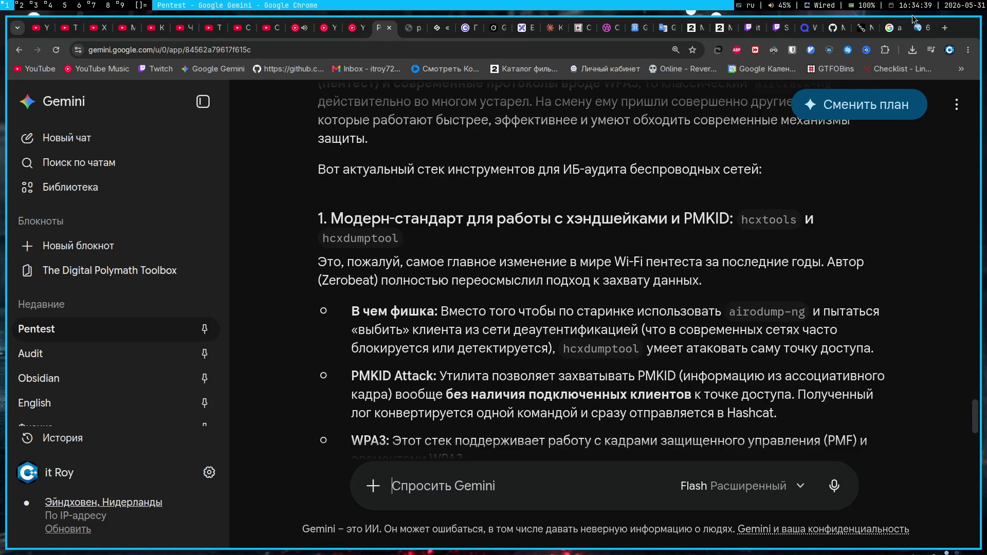
- After Gemini's answer on hcxtools and hcxdumptool, bring the NetCom article tab back in front
click(920, 28)
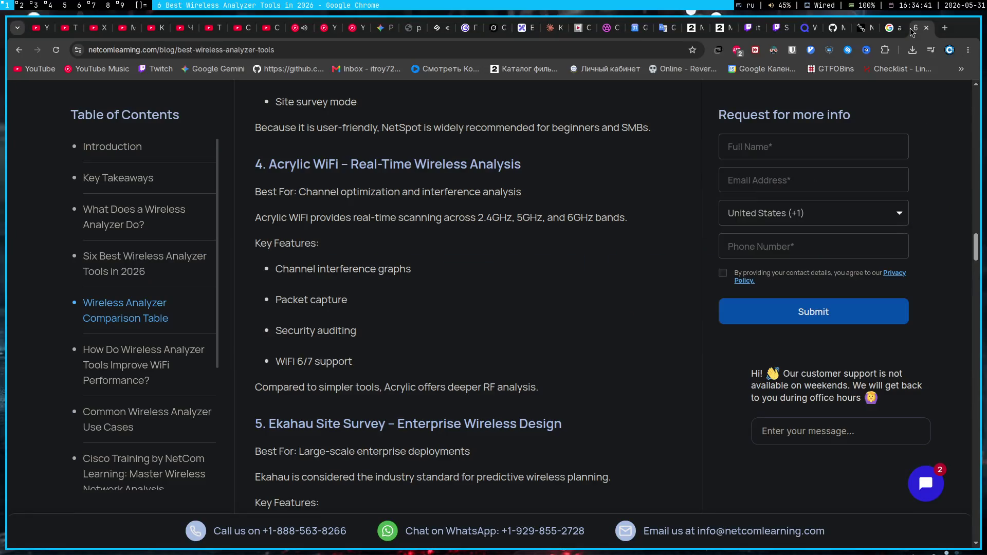
- Return to the Wi-Fi audit tools results and open the CBT Nuggets link in a background tab
click(898, 29)
click(922, 28)
click(16, 50)
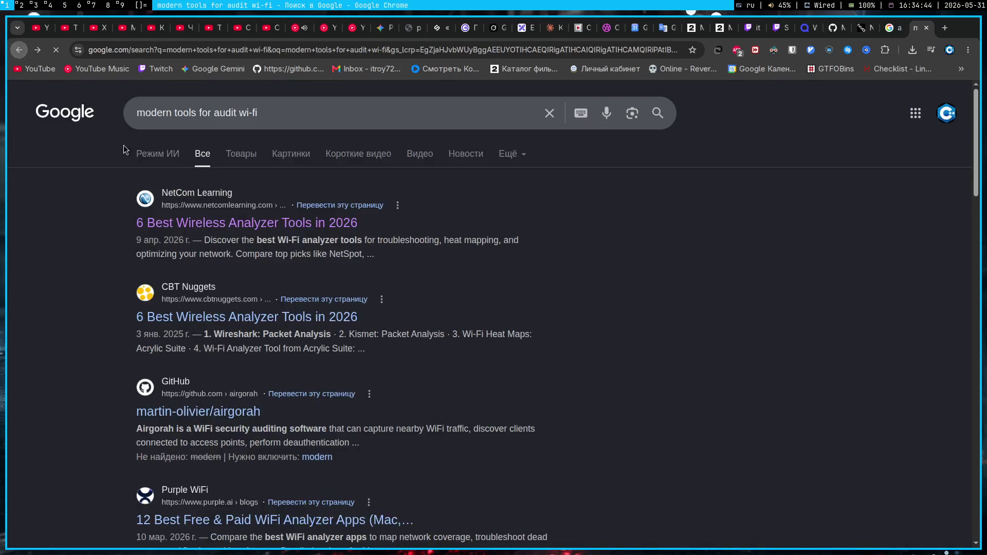
middle_click(224, 322)
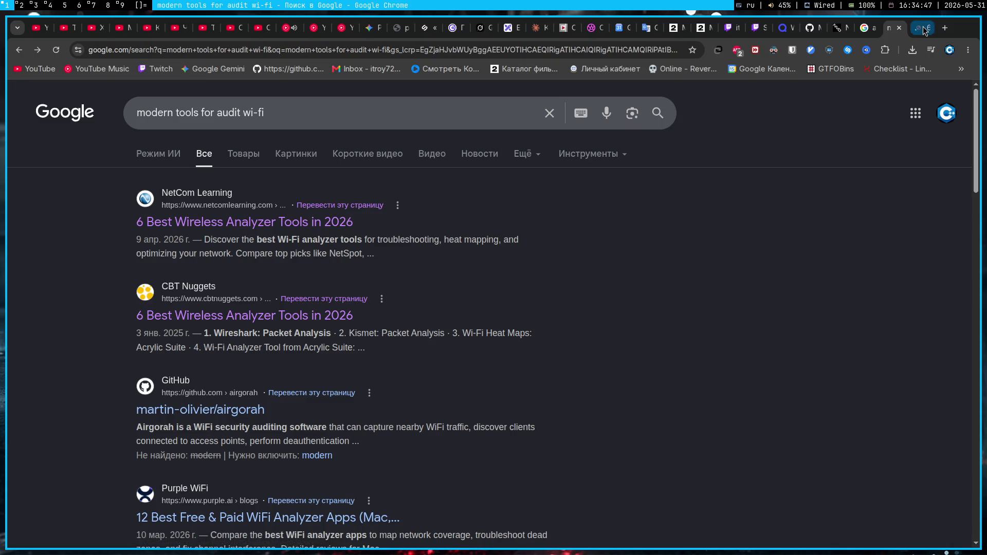
- Refine the search to 'modern tools for penetration audit wi-fi' and view the Aikido pentest page
click(220, 112)
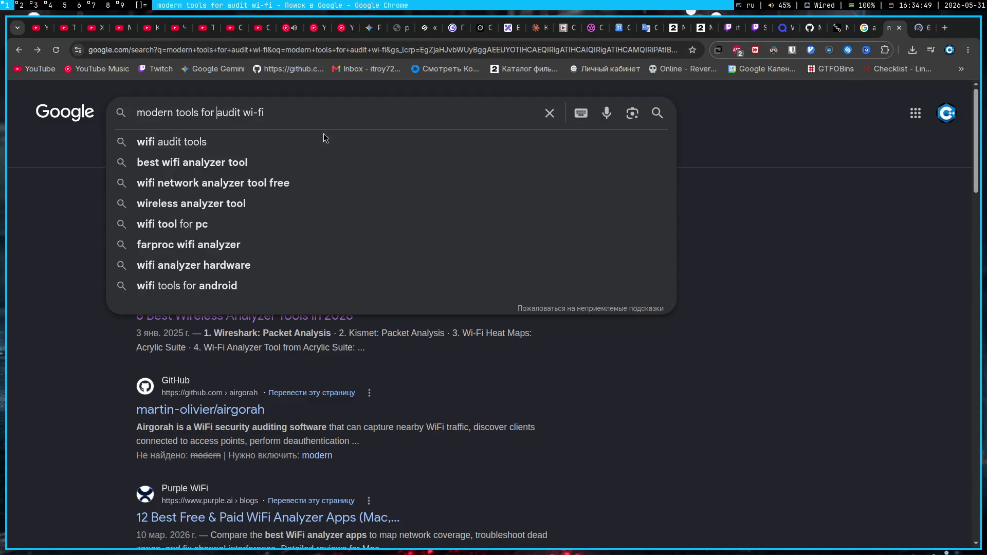
text(pene)
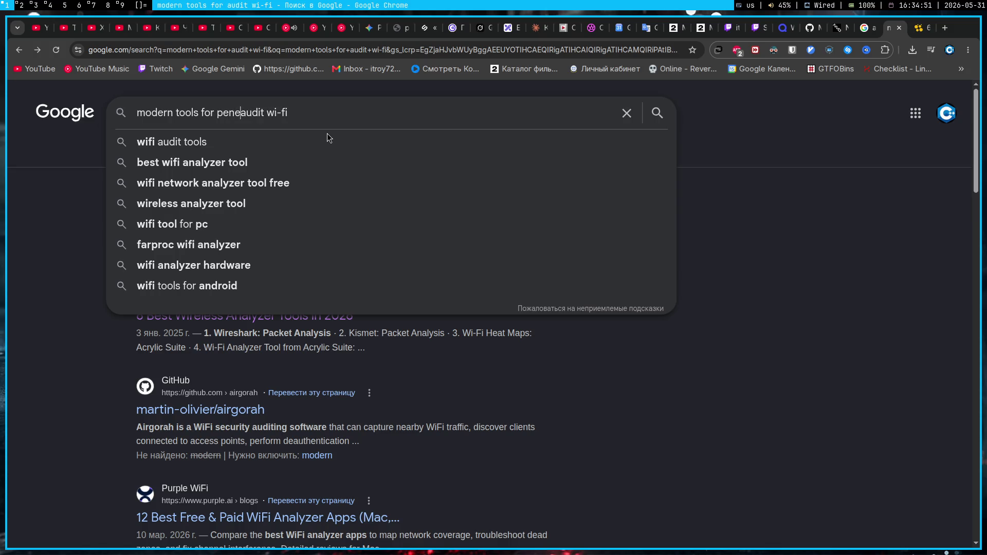
text(tration)
key(Return)
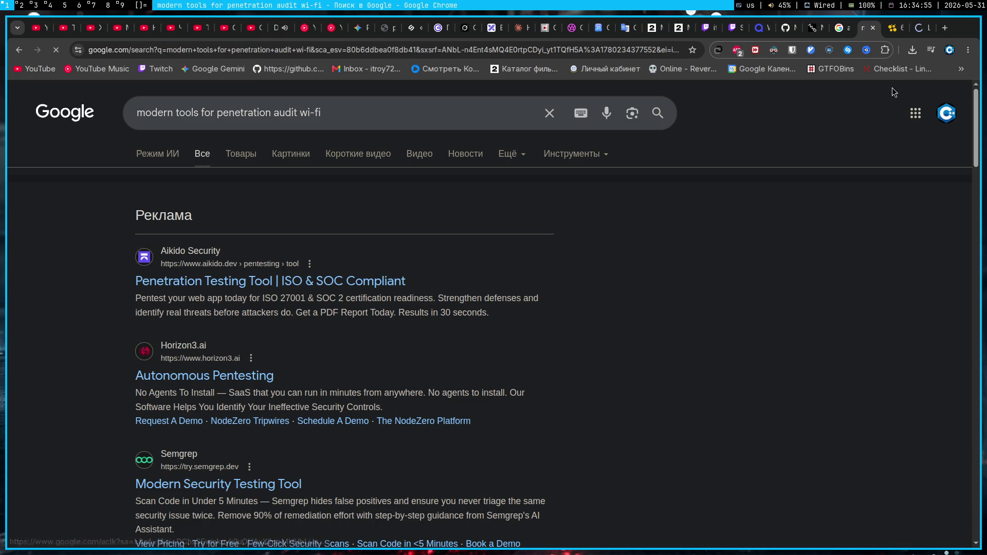
scroll(171, 365, down, 3)
scroll(171, 366, down, 3)
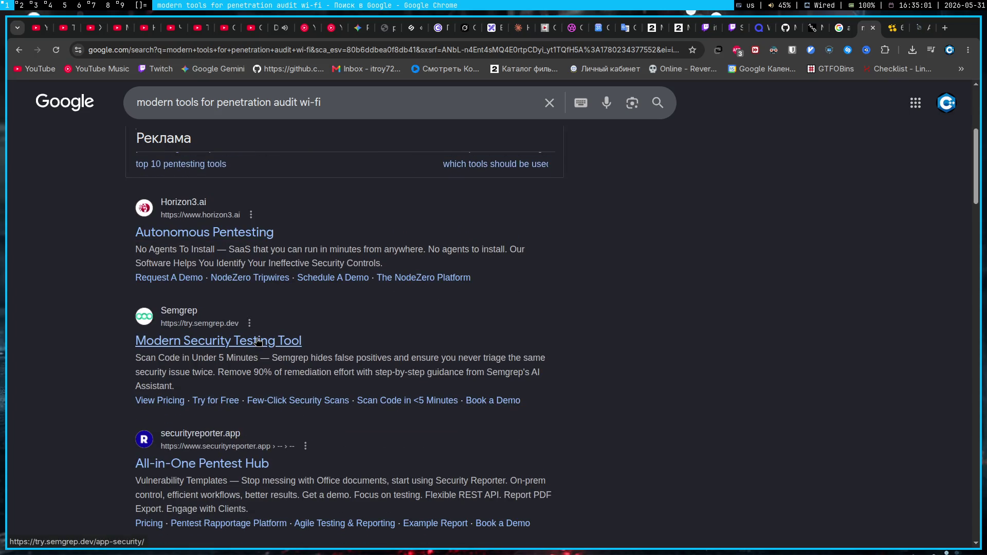
click(925, 28)
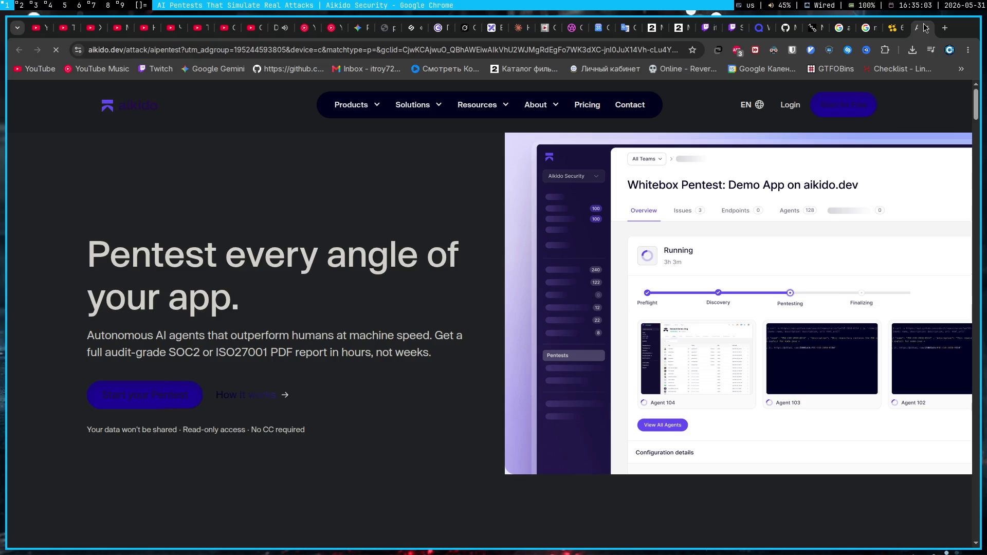
- Close the Aikido page, skim the CBT Nuggets article and return to the Gemini Pentest chat
click(926, 28)
scroll(685, 286, down, 5)
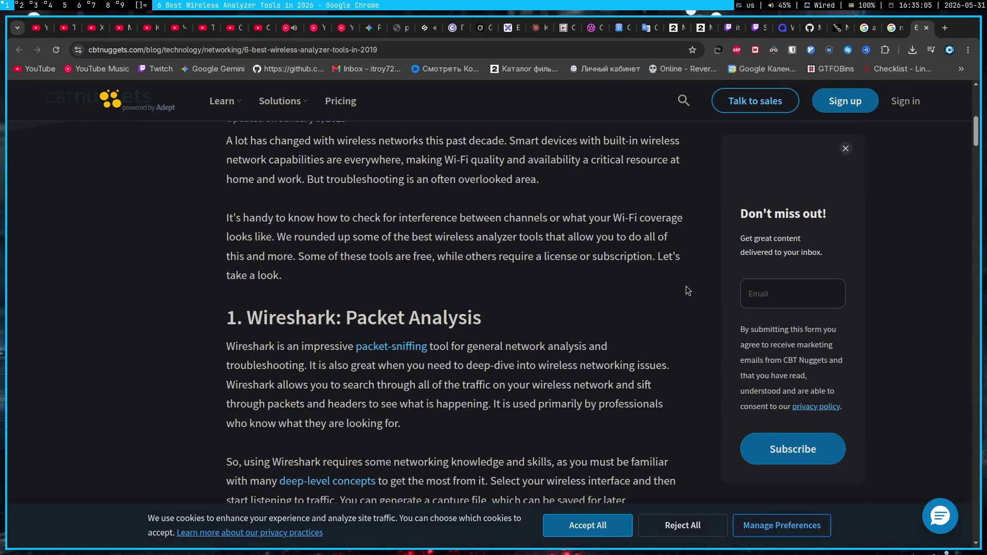
scroll(686, 287, down, 5)
scroll(686, 287, down, 5)
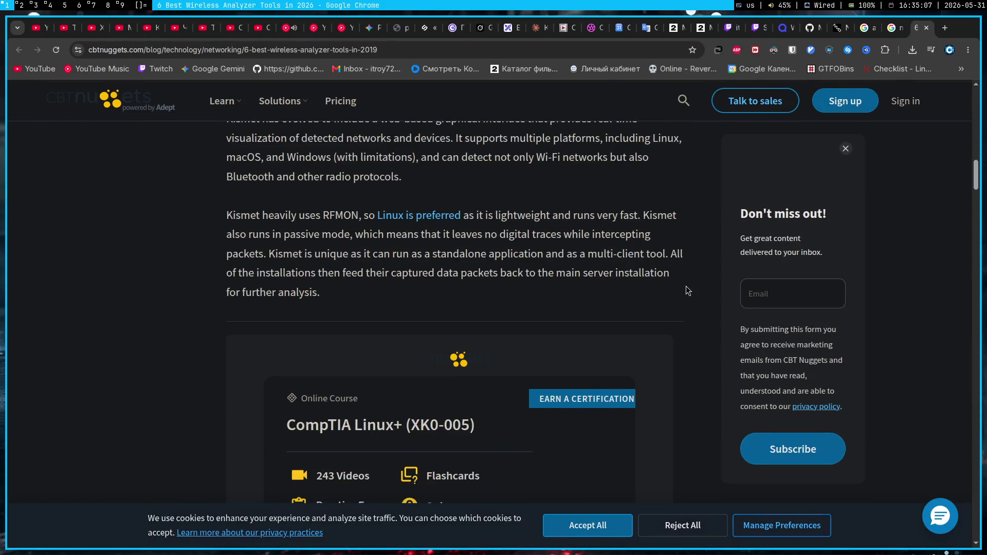
scroll(686, 288, down, 5)
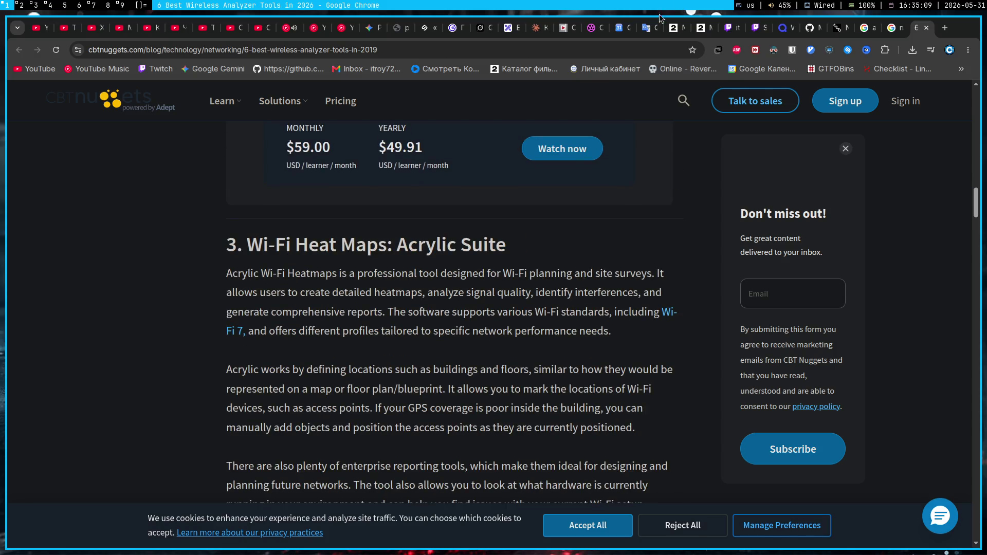
click(370, 25)
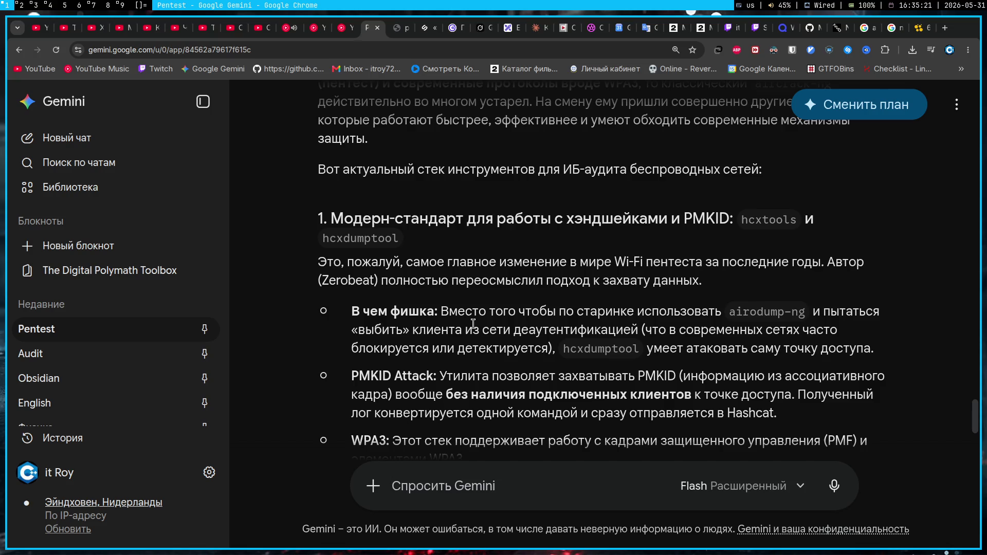
scroll(473, 325, down, 3)
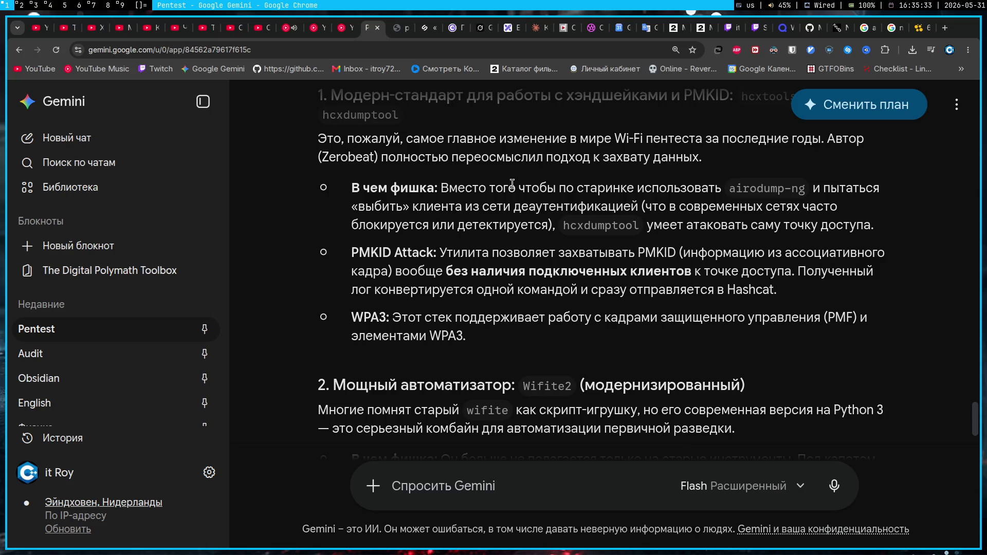
- After reading to the Wifite2 section, switch to the OBS Studio streaming workspace
key(super+7)
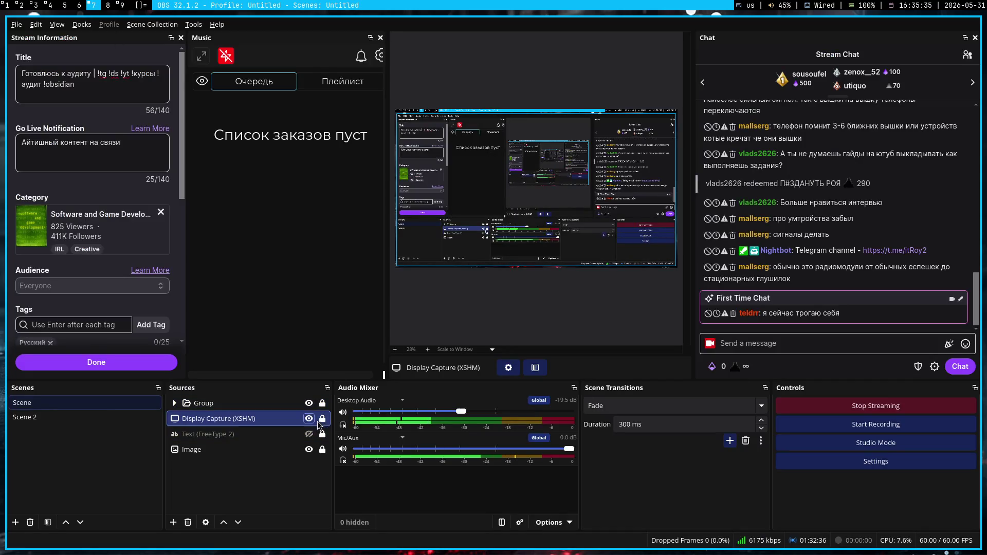
- Hide the Display Capture (XSHM) source from the stream in OBS Sources
click(309, 418)
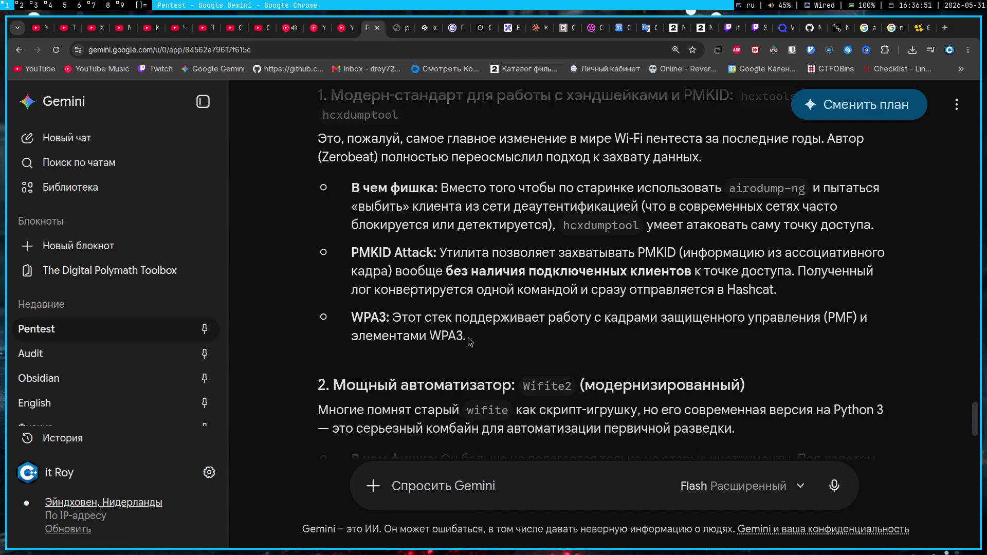
scroll(500, 359, down, 1)
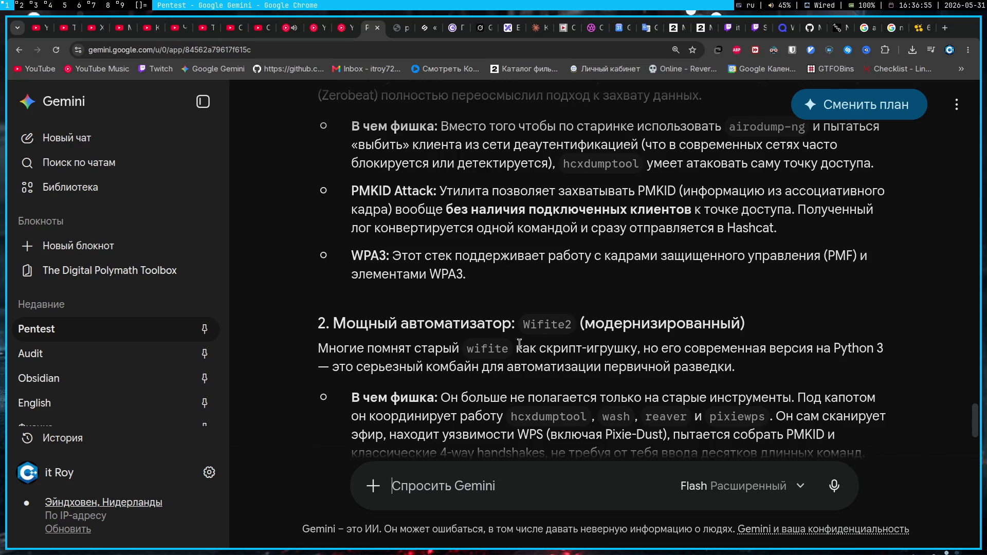
scroll(605, 339, down, 1)
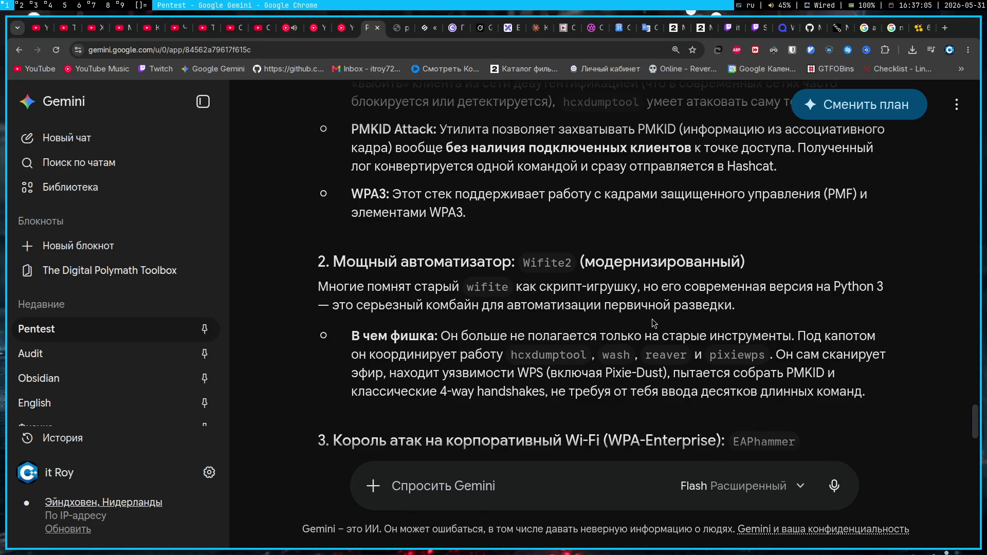
scroll(652, 324, down, 1)
scroll(653, 324, down, 1)
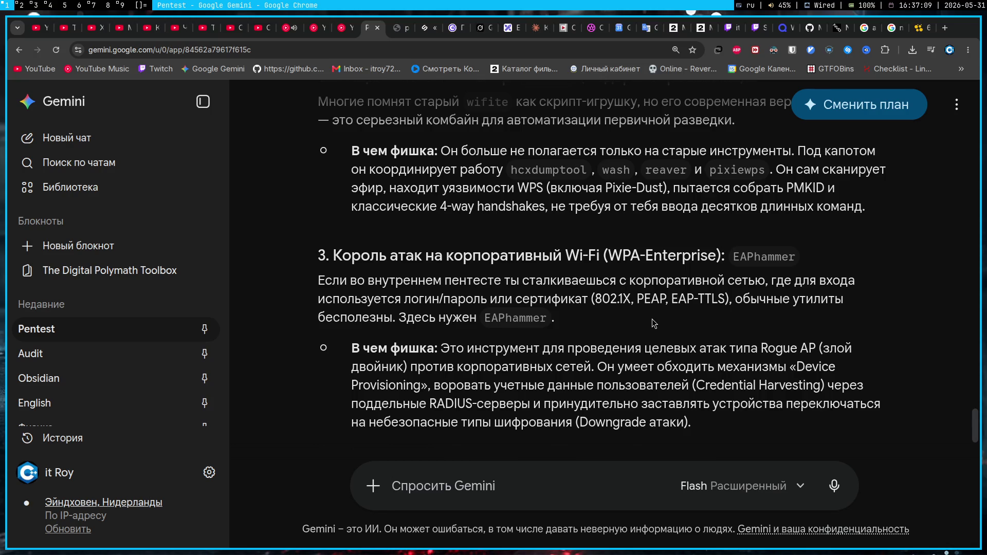
scroll(652, 323, down, 1)
scroll(653, 324, down, 1)
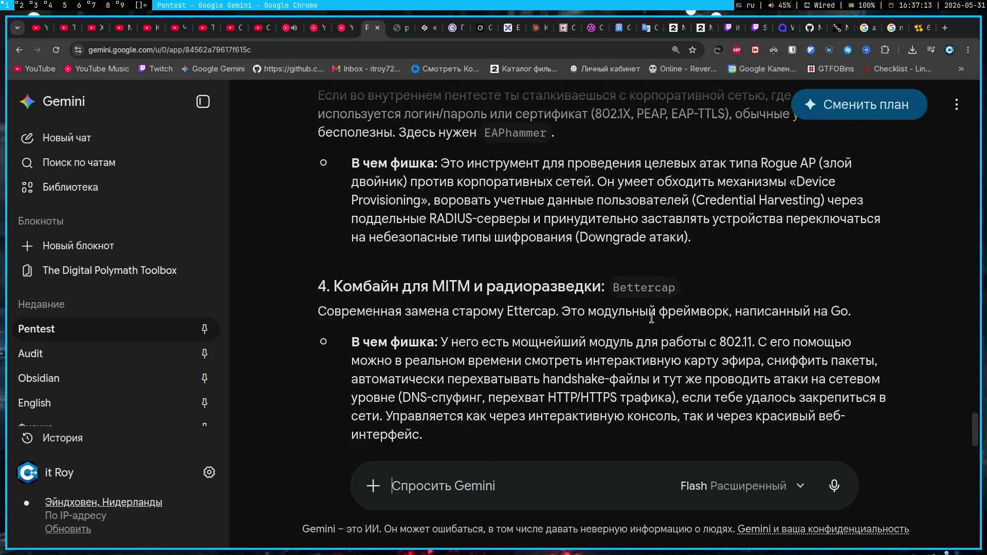
scroll(651, 318, down, 3)
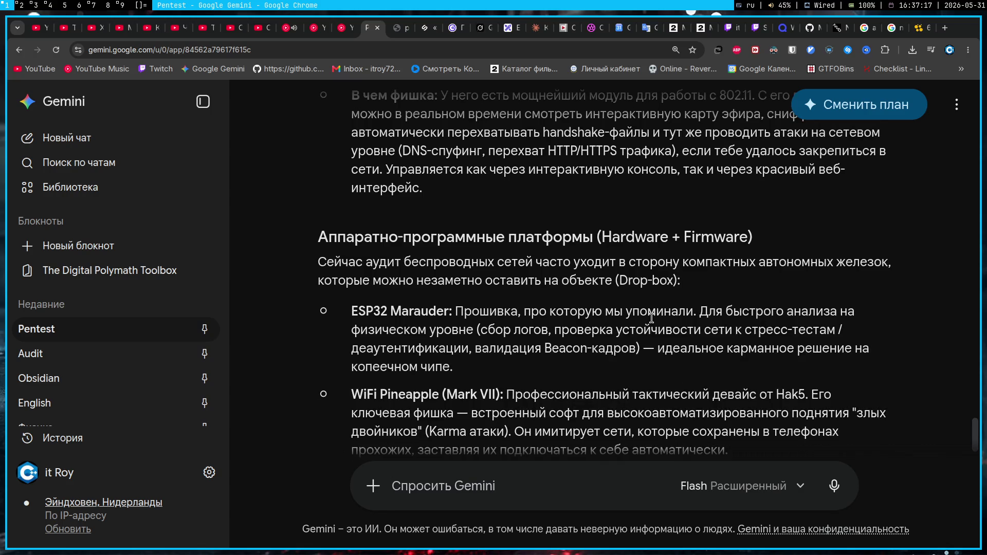
scroll(651, 318, down, 3)
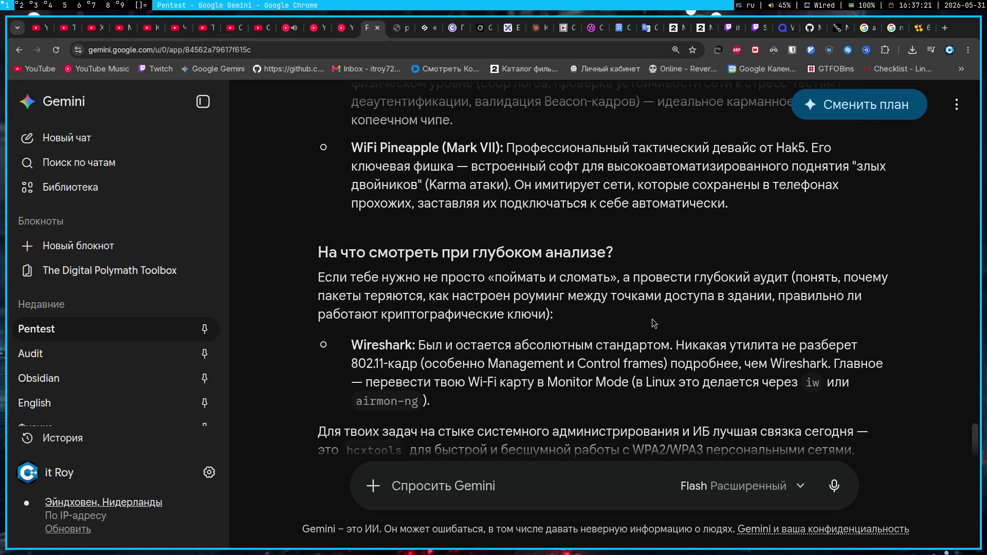
scroll(651, 318, down, 3)
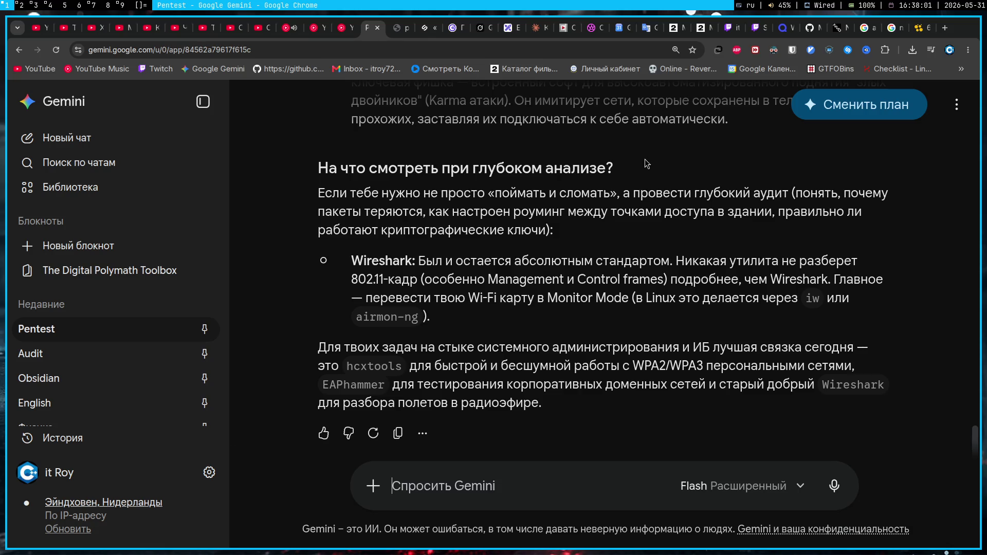
scroll(645, 159, up, 2)
scroll(645, 159, up, 3)
scroll(645, 159, up, 3)
scroll(645, 159, up, 3)
scroll(645, 160, up, 3)
scroll(678, 266, up, 2)
scroll(679, 266, up, 3)
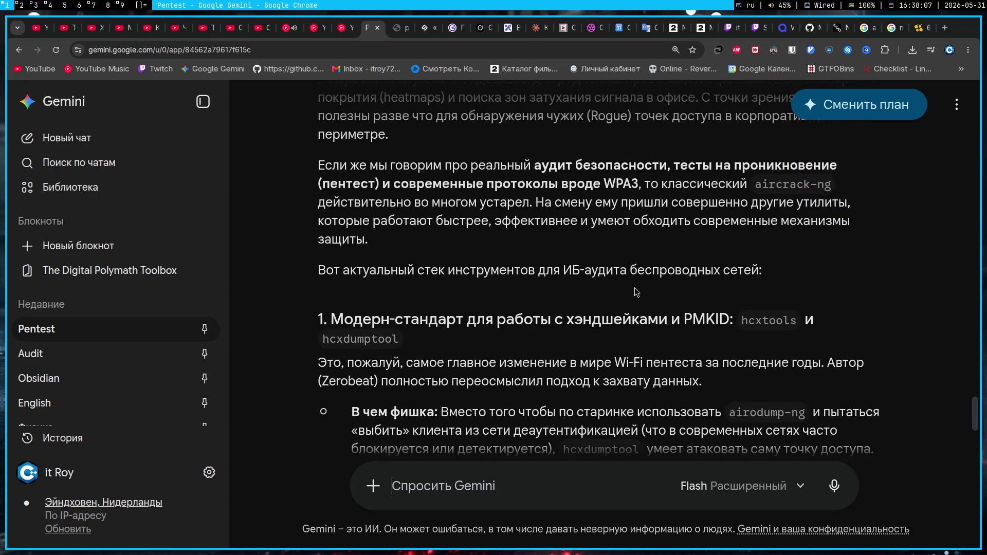
text(А в обще как)
- Send Gemini the question on how relevant aircrack is in 2026, fixing typos first
key(ctrl+shift+Left)
text(наскол)
key(BackSpace)
key(BackSpace)
key(BackSpace)
key(BackSpace)
text(сколько релевантно в)
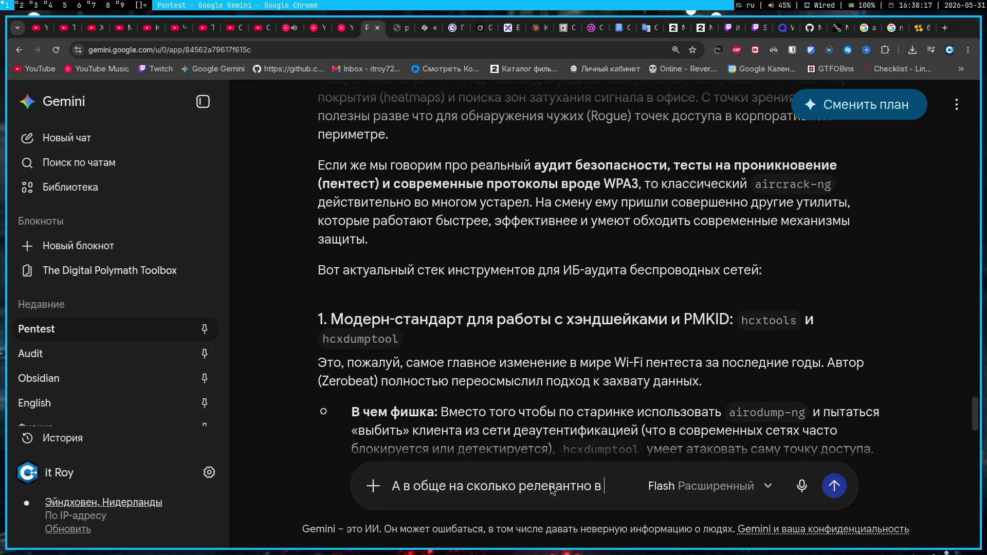
text( 2026 юзать aircrack?)
key(Return)
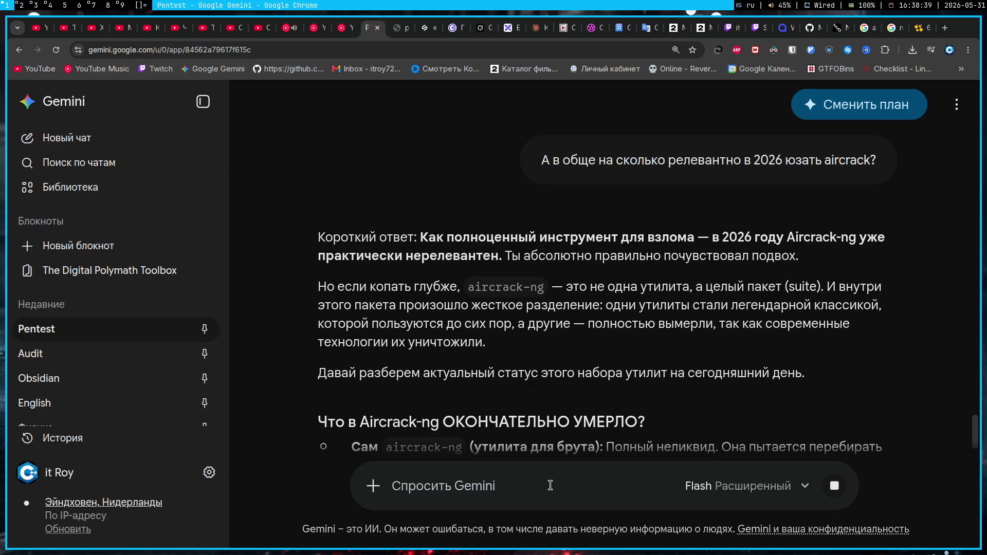
scroll(516, 399, down, 3)
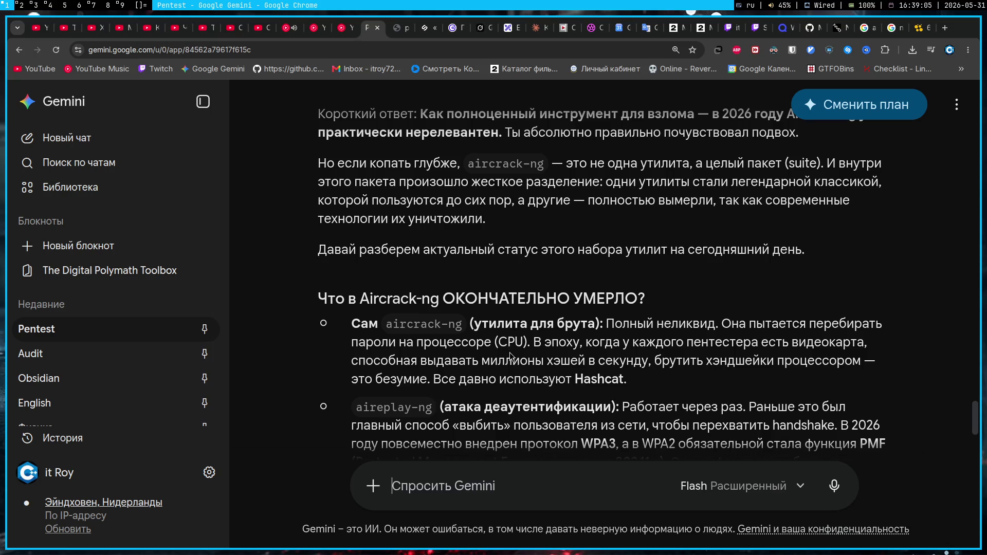
right_click(510, 355)
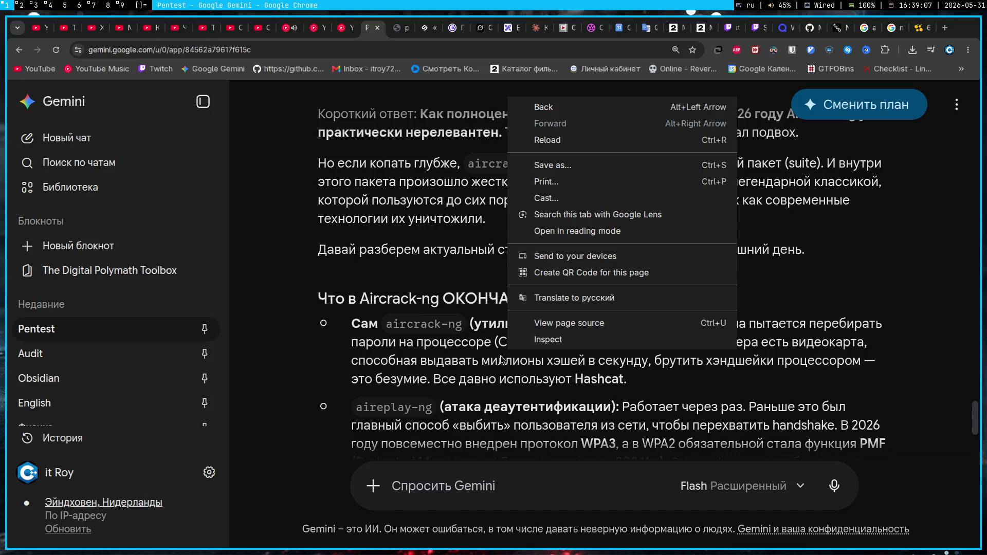
key(Escape)
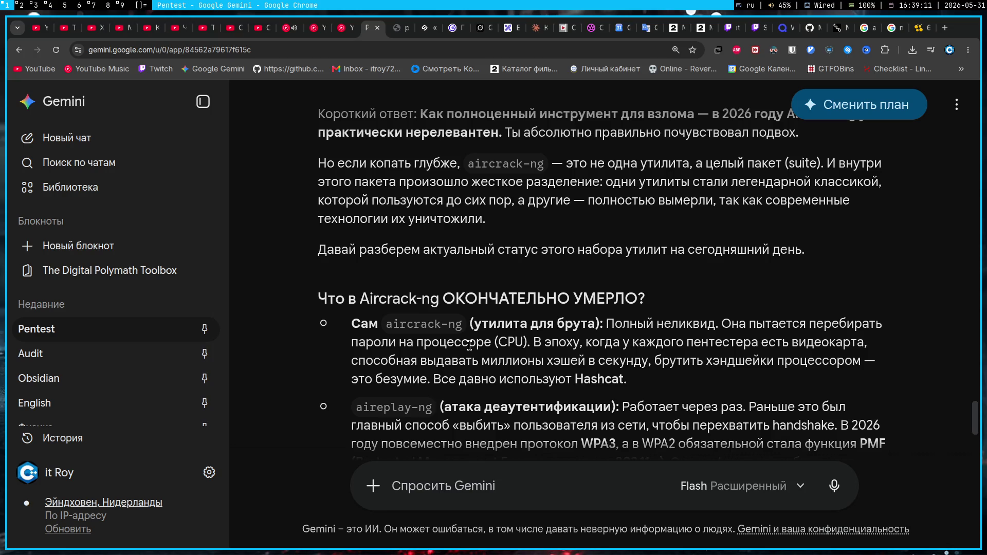
scroll(469, 346, down, 2)
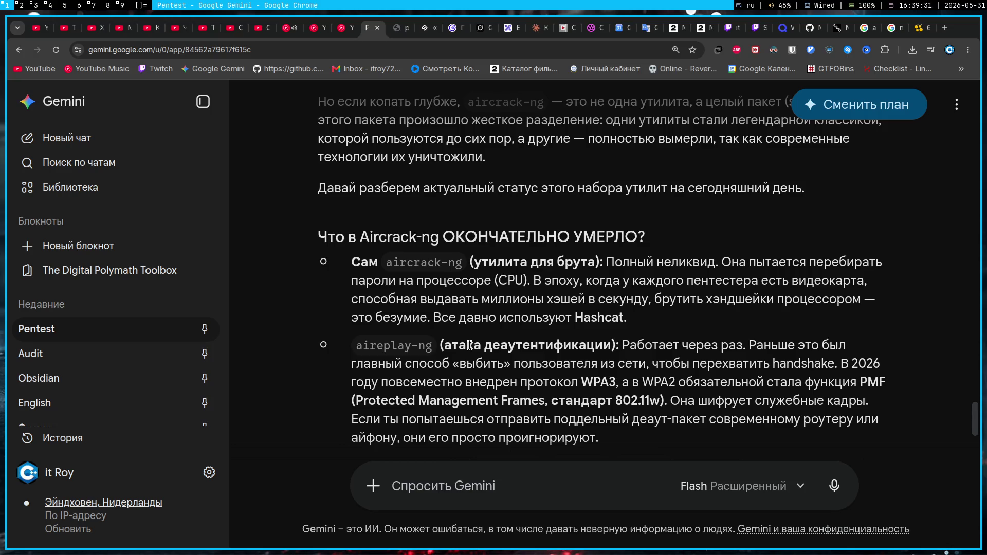
scroll(470, 345, down, 3)
scroll(470, 347, down, 3)
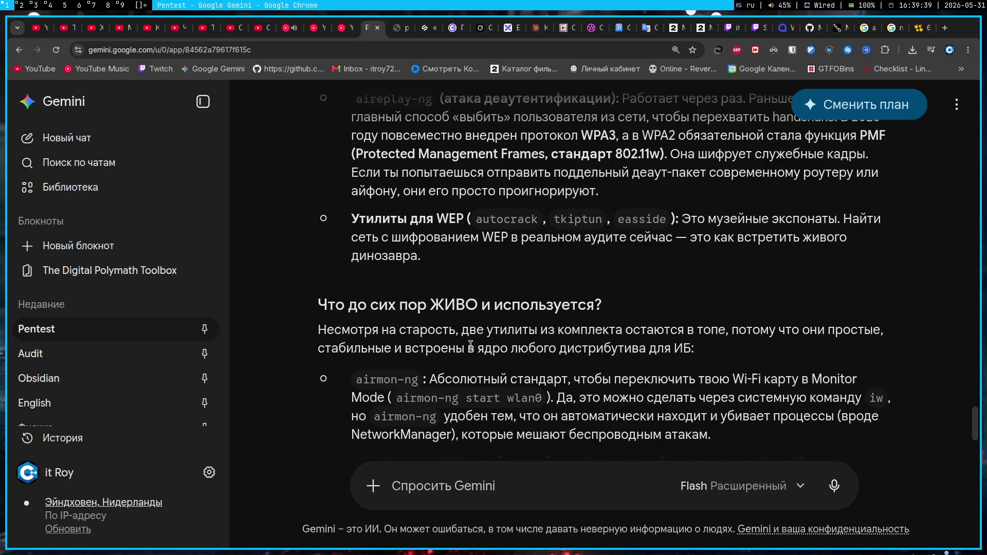
scroll(470, 345, down, 3)
scroll(471, 347, down, 2)
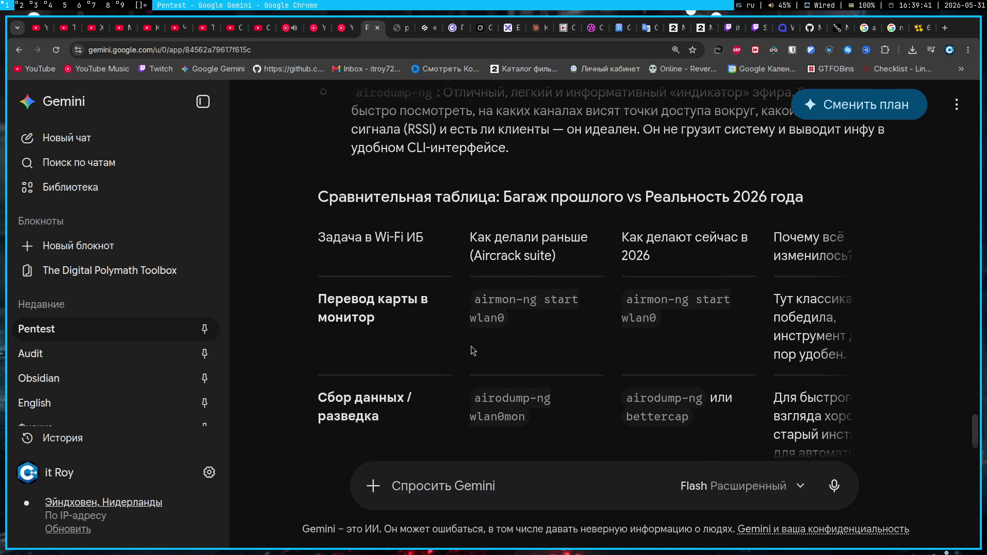
click(540, 486)
text(ф)
- Send the follow-up asking how airmon, dump and aircrack differ or form one toolset, correcting typos
key(BackSpace)
text(xt)
key(BackSpace)
key(BackSpace)
text(А в чем зраница между всеми эт)
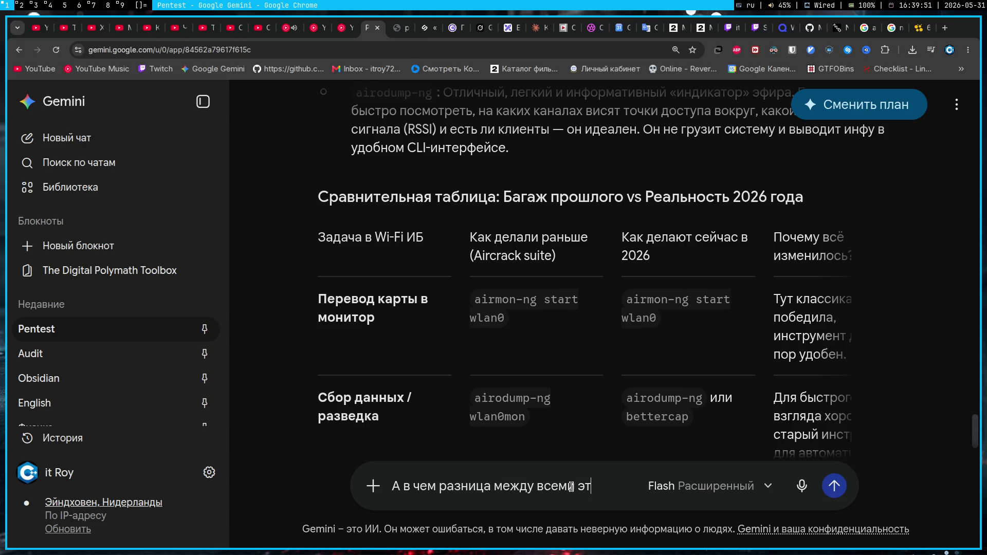
text(ими airmon, dump, a)
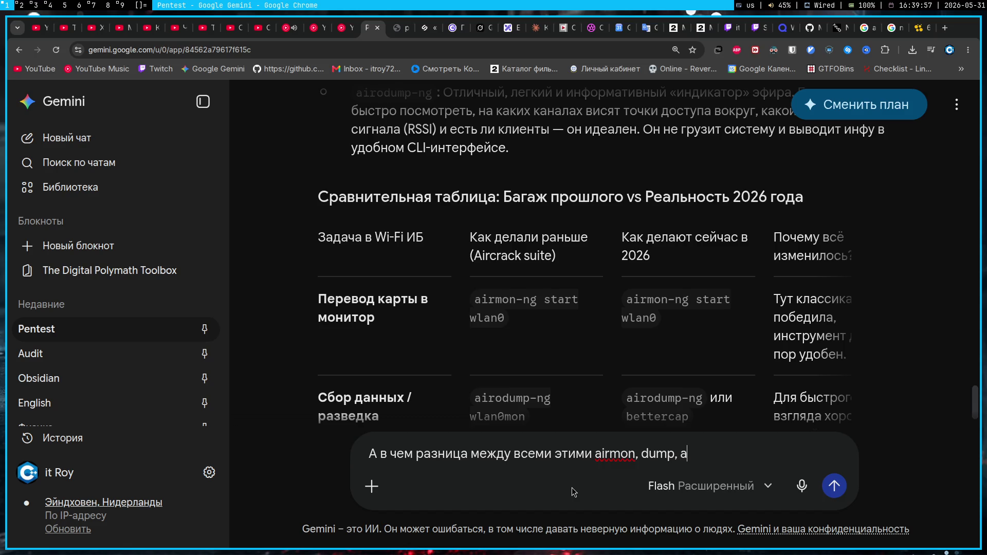
text(ircrack? Или это сразу набор утилит?)
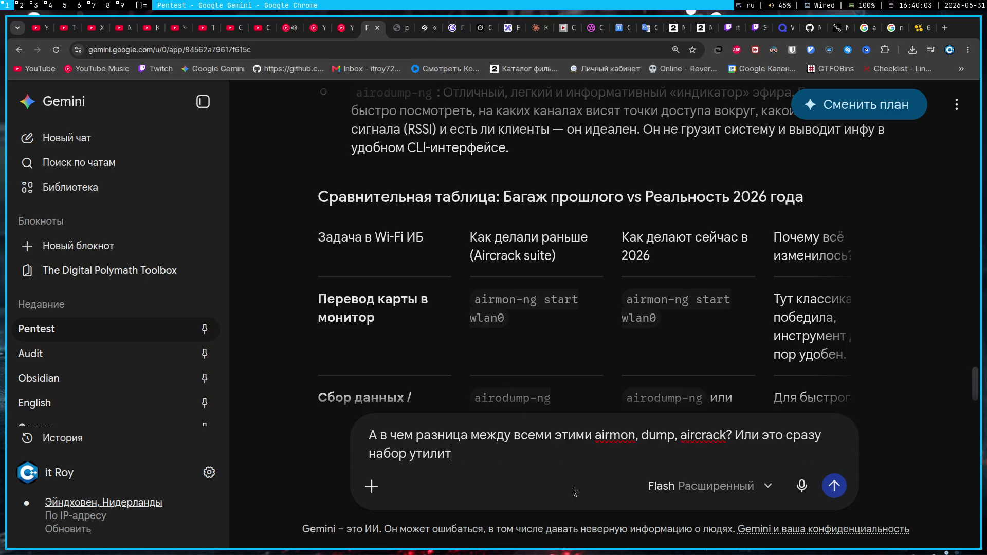
key(Return)
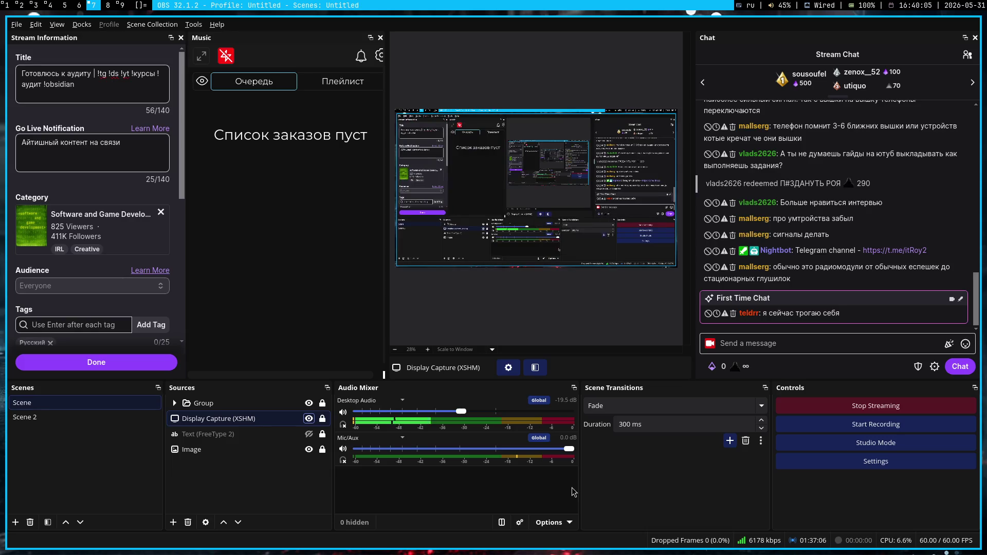